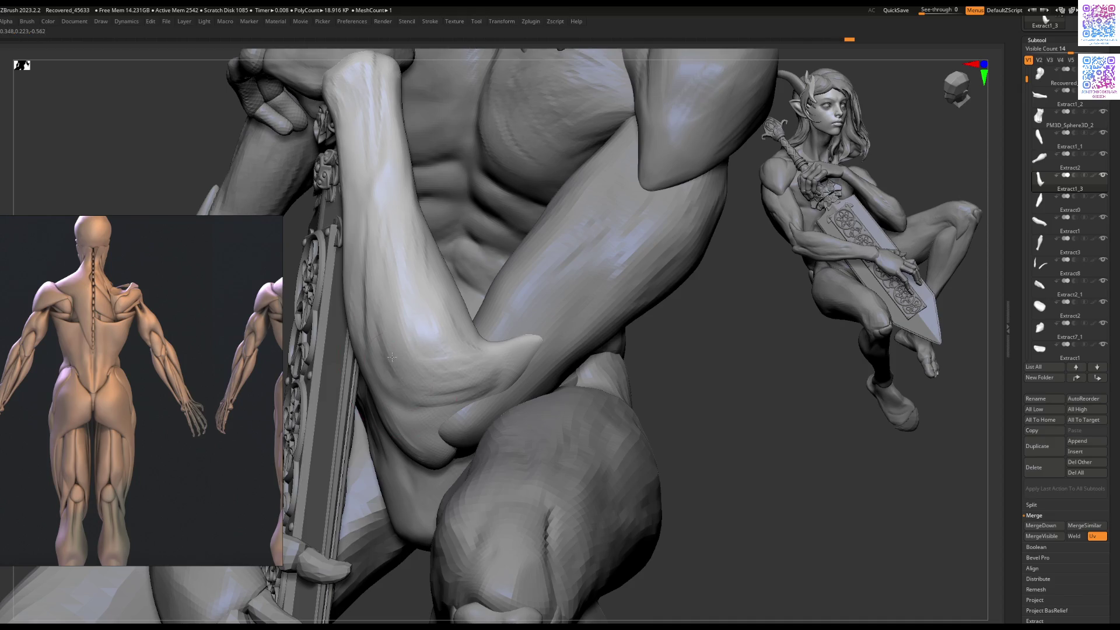
Step: Frame the whole elf, then orbit and zoom in close on the crossed forearm and elbow
key("f")
mouse_move(458, 362)
right_mouse_down()
mouse_move(443, 335)
mouse_move(427, 410)
mouse_move(455, 361)
mouse_move(504, 355)
mouse_move(507, 415)
mouse_move(600, 350)
mouse_move(580, 355)
mouse_move(630, 340)
mouse_move(585, 339)
mouse_move(591, 388)
right_mouse_up()
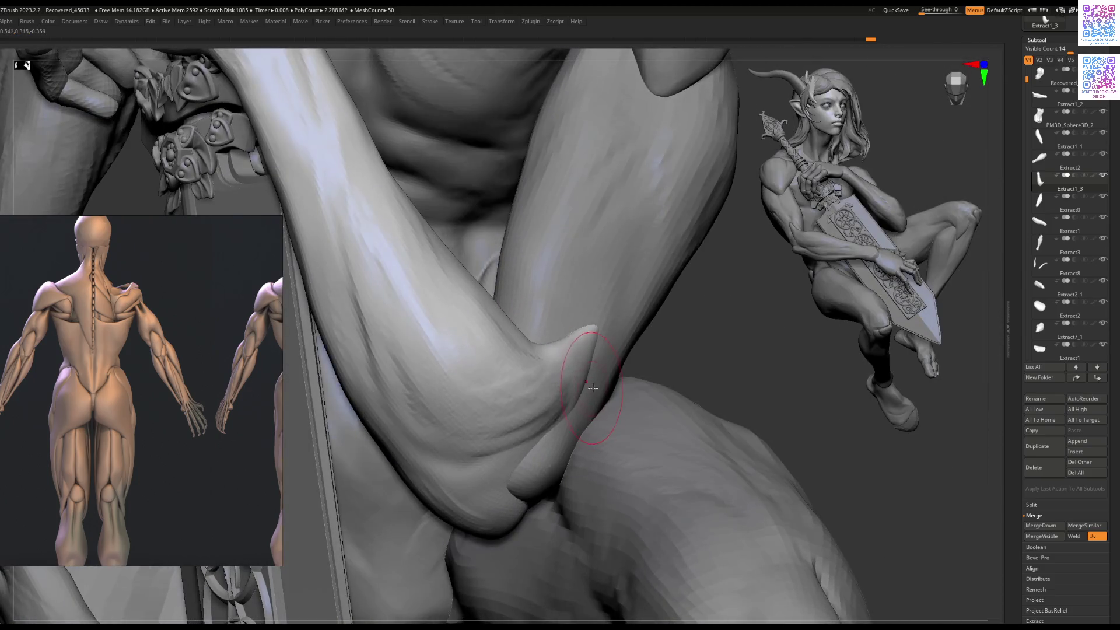
right_click_drag(600, 322, 596, 314)
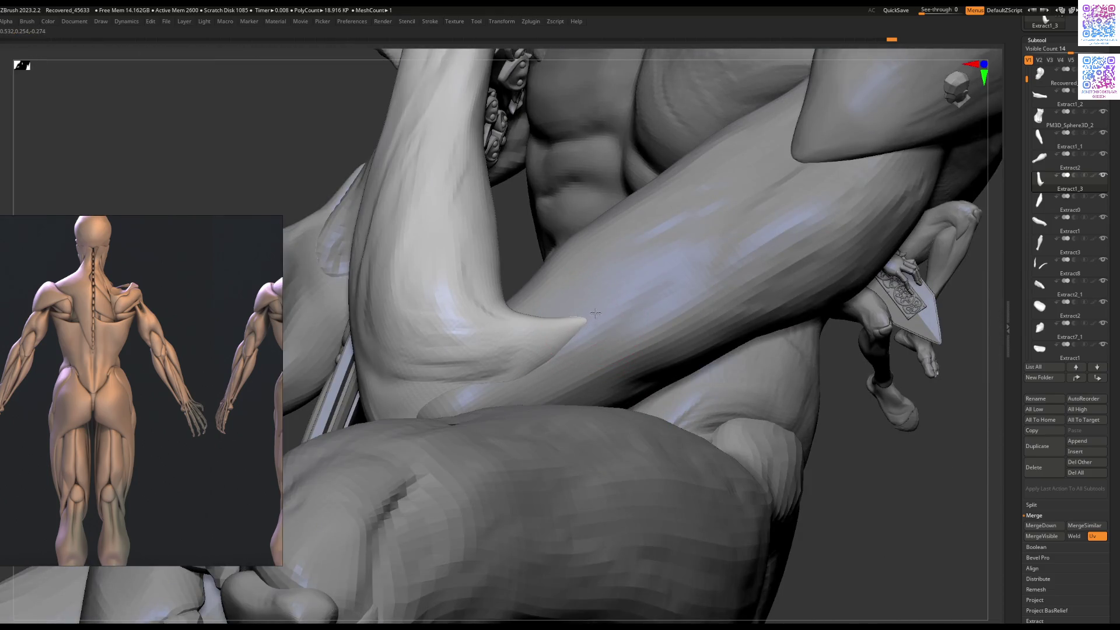
key("f")
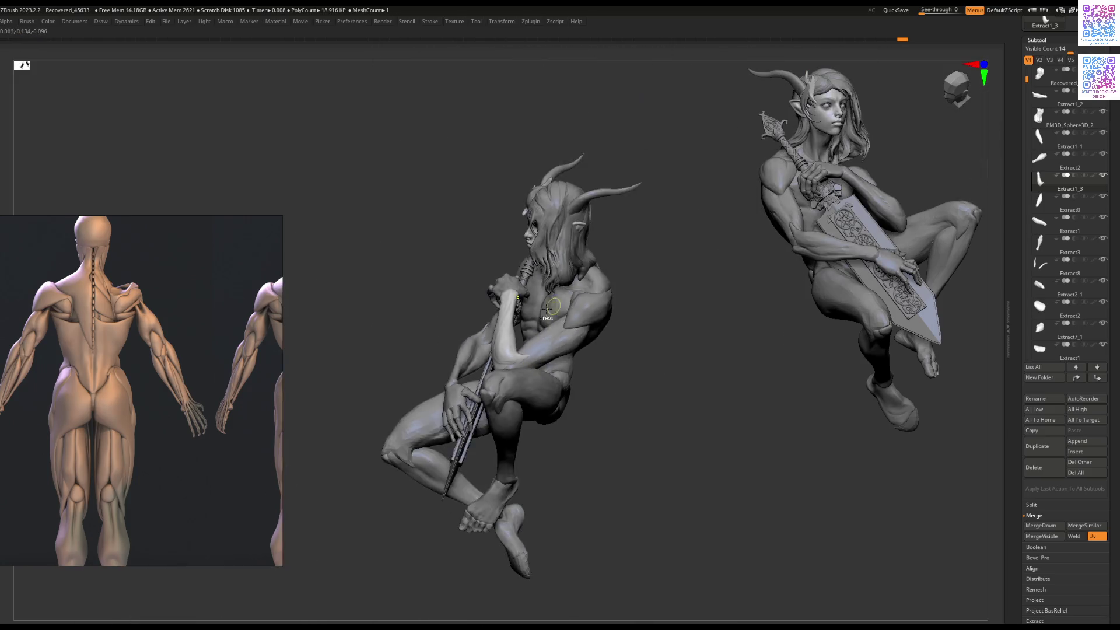
mouse_move(568, 324)
right_mouse_down()
mouse_move(738, 317)
mouse_move(679, 316)
right_mouse_up()
right_click_drag(531, 368, 484, 371, "ctrl")
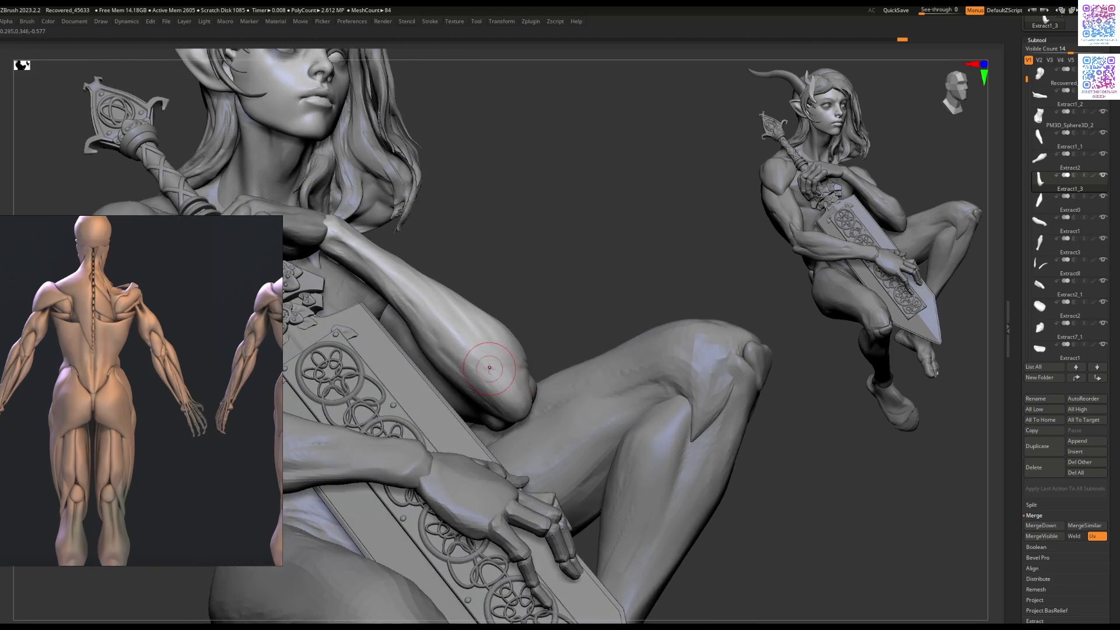
Step: Smooth the forearm's veins and reshape the elbow with strokes running along the arm to the hand
key("space")
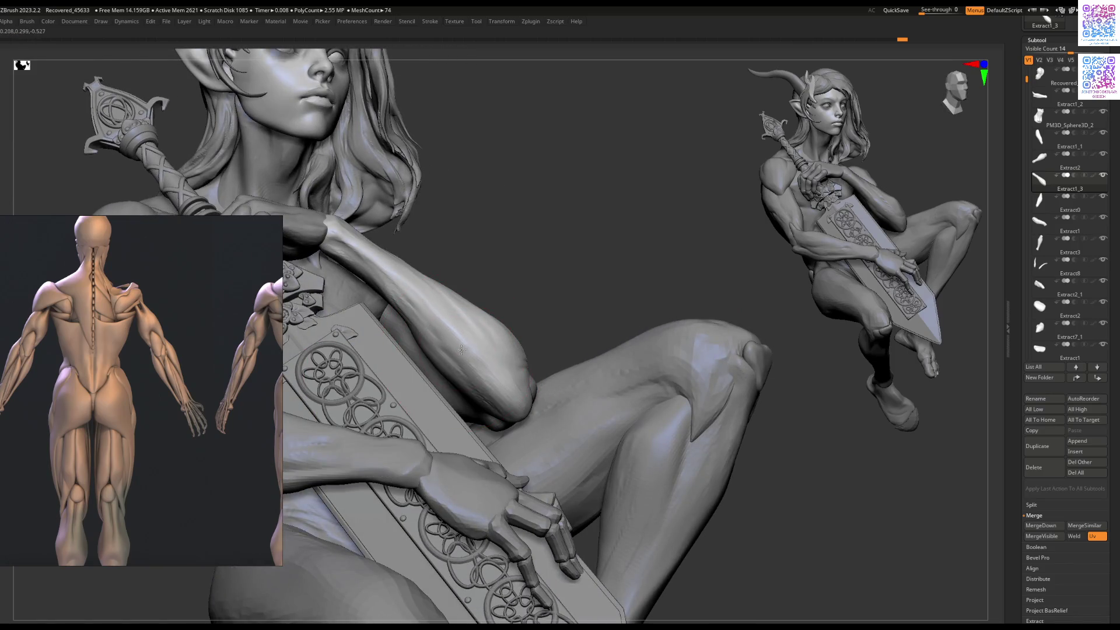
mouse_move(461, 350)
left_mouse_down("shift")
mouse_move(467, 359)
mouse_move(455, 344)
mouse_move(473, 338)
left_mouse_up("shift")
mouse_move(557, 300)
left_mouse_down("ctrl")
mouse_move(478, 327)
mouse_move(423, 304)
left_mouse_up("ctrl")
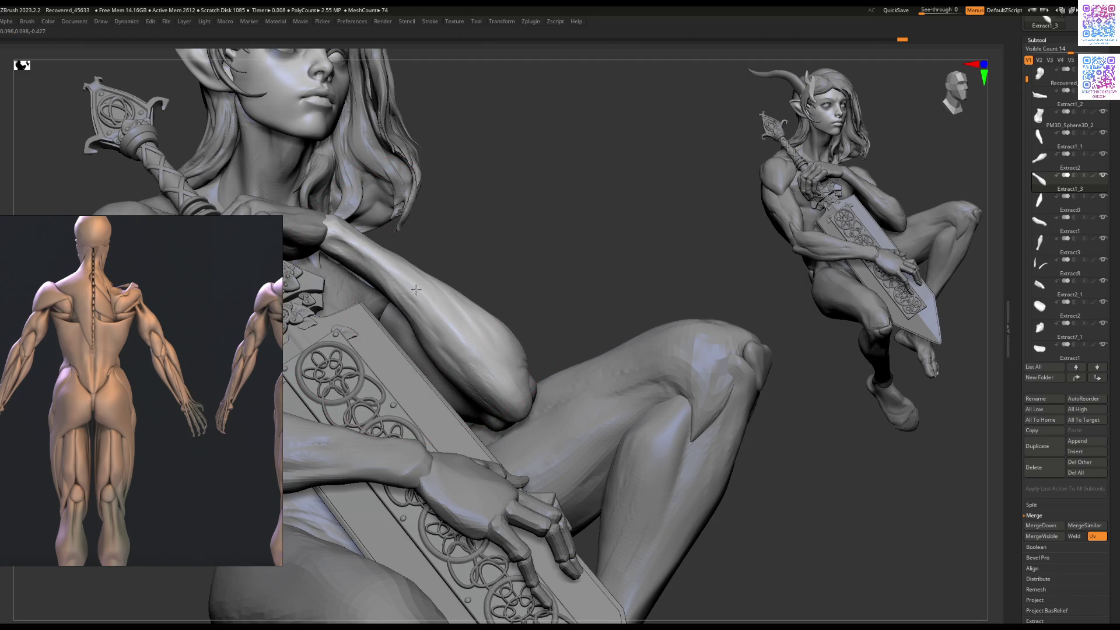
left_click_drag(345, 209, 408, 327)
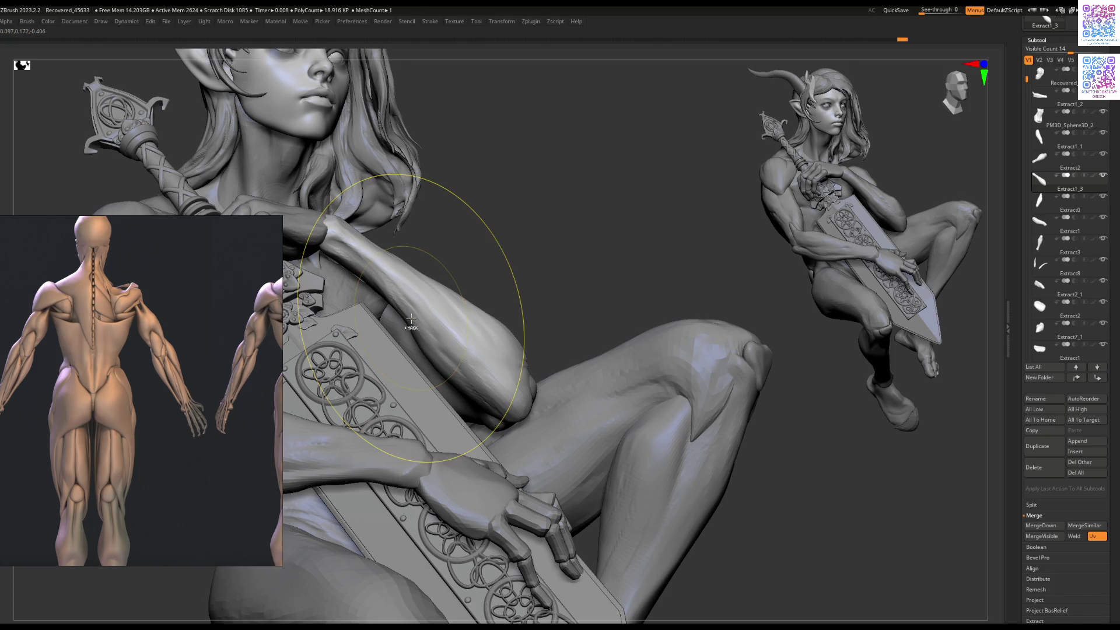
Step: Reduce the brush size and zoom back in on the forearm where it meets the knee
key("space")
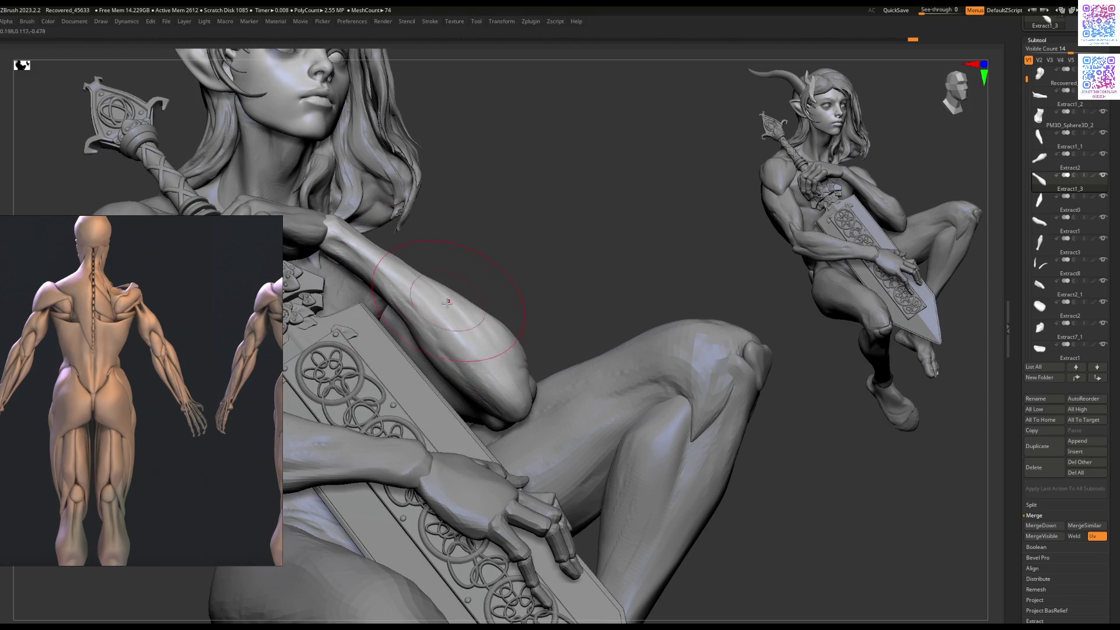
key("f")
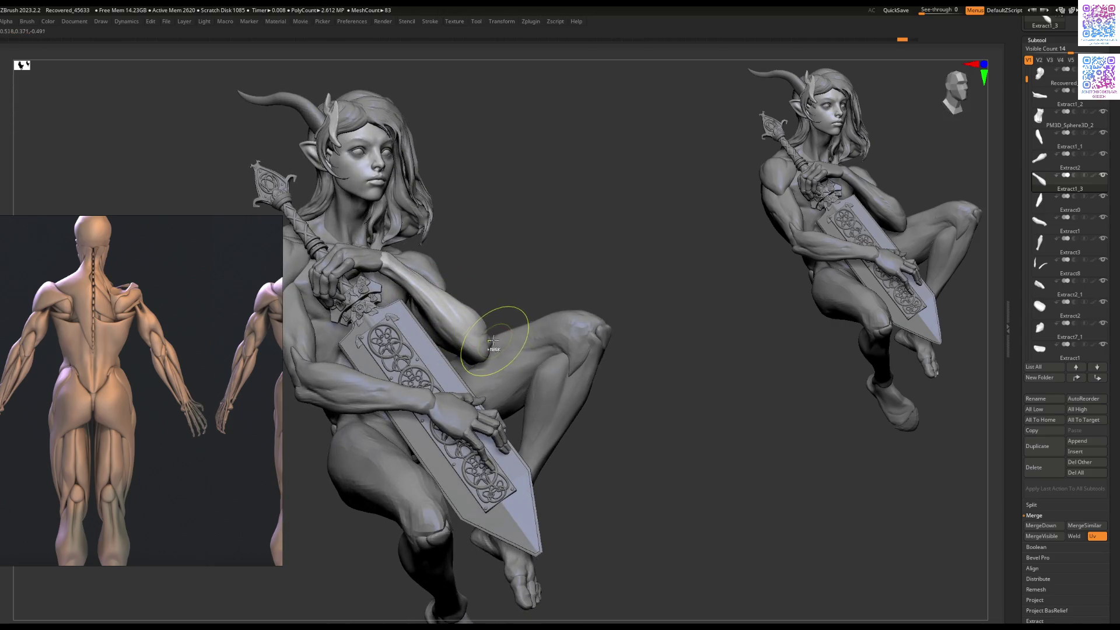
scroll(494, 340, "up", 3)
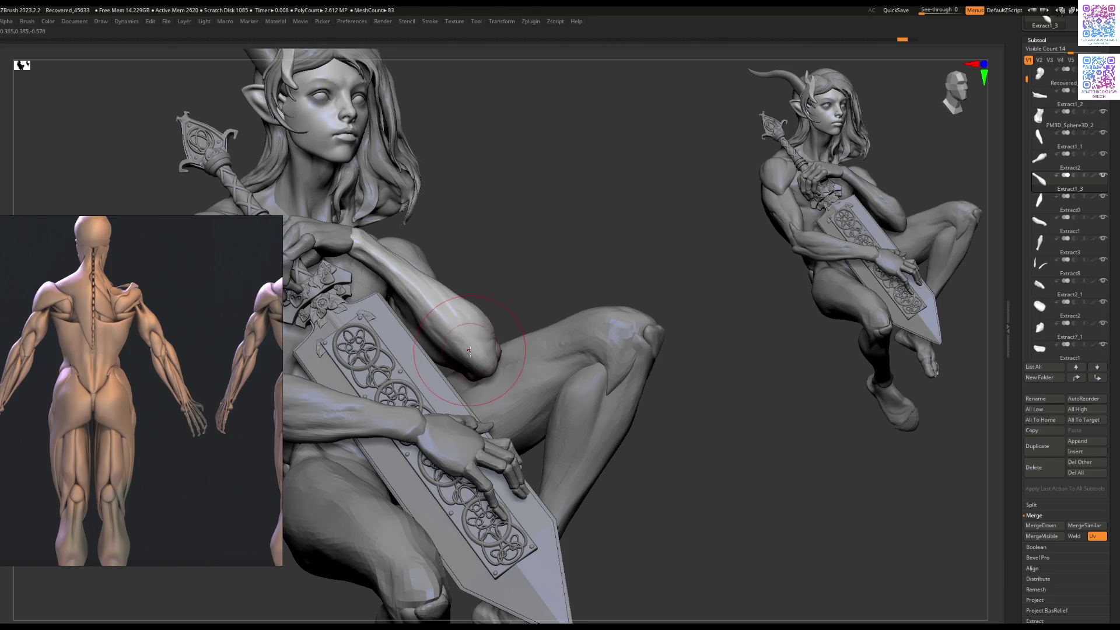
key("space")
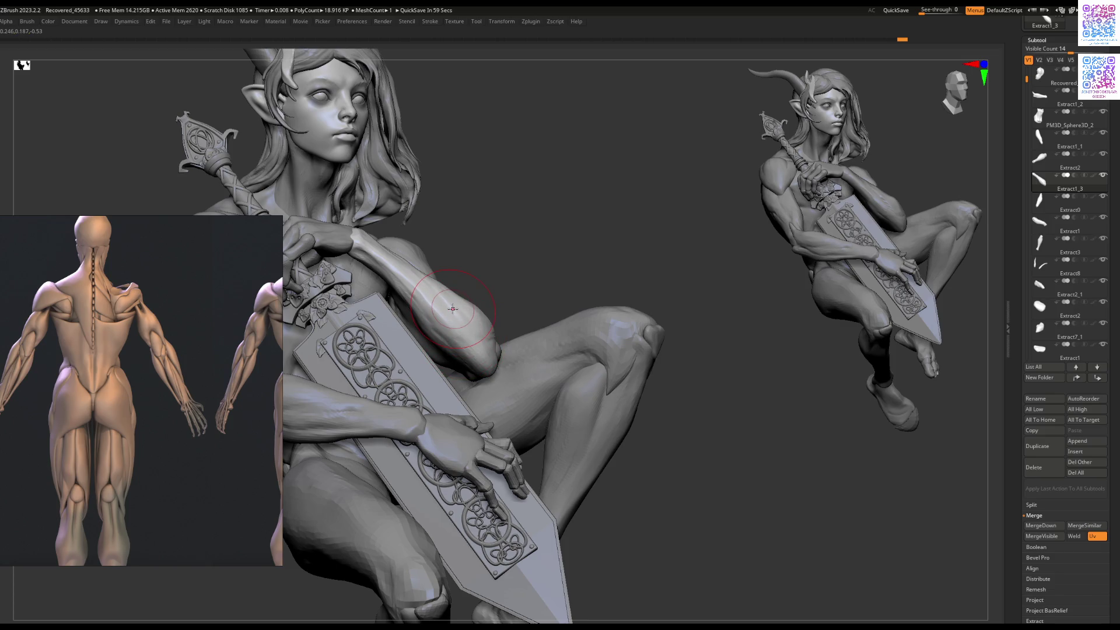
right_click_drag(379, 369, 465, 410)
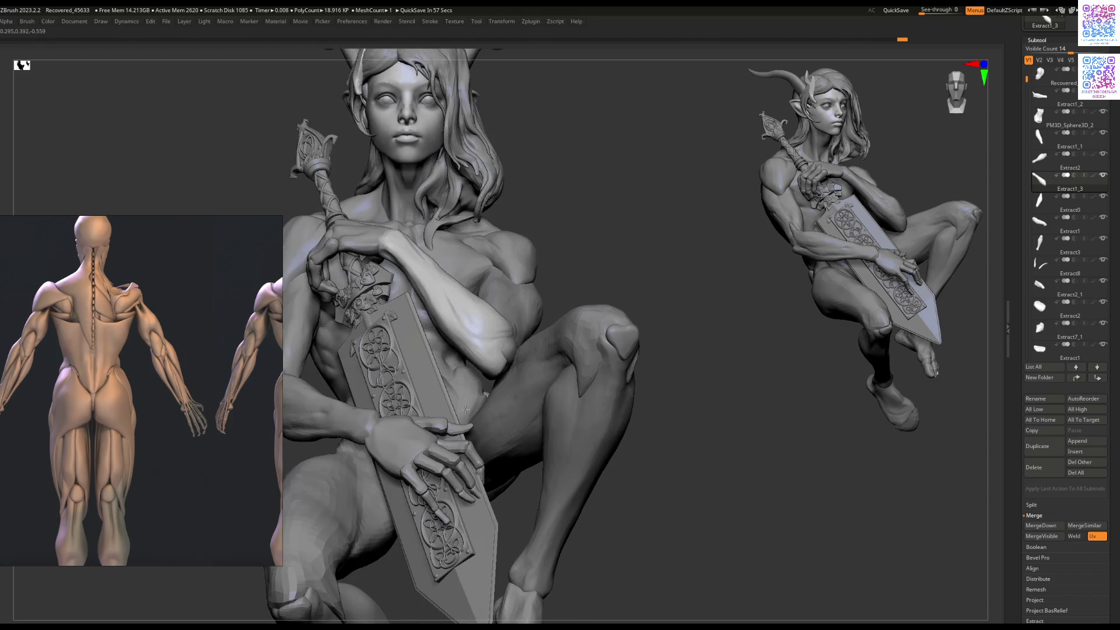
mouse_move(477, 355)
right_mouse_down()
mouse_move(487, 325)
mouse_move(465, 394)
mouse_move(481, 350)
mouse_move(526, 348)
right_mouse_up()
key("space")
key("space")
key("space")
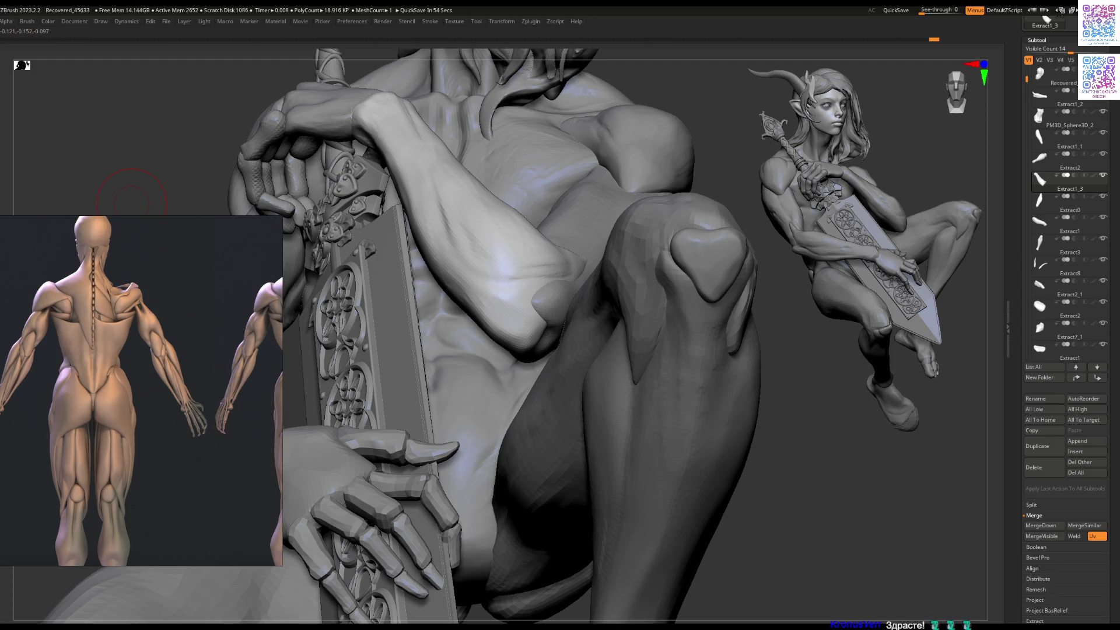
mouse_move(580, 318)
right_mouse_down()
mouse_move(536, 341)
mouse_move(525, 324)
mouse_move(518, 362)
mouse_move(504, 313)
right_mouse_up()
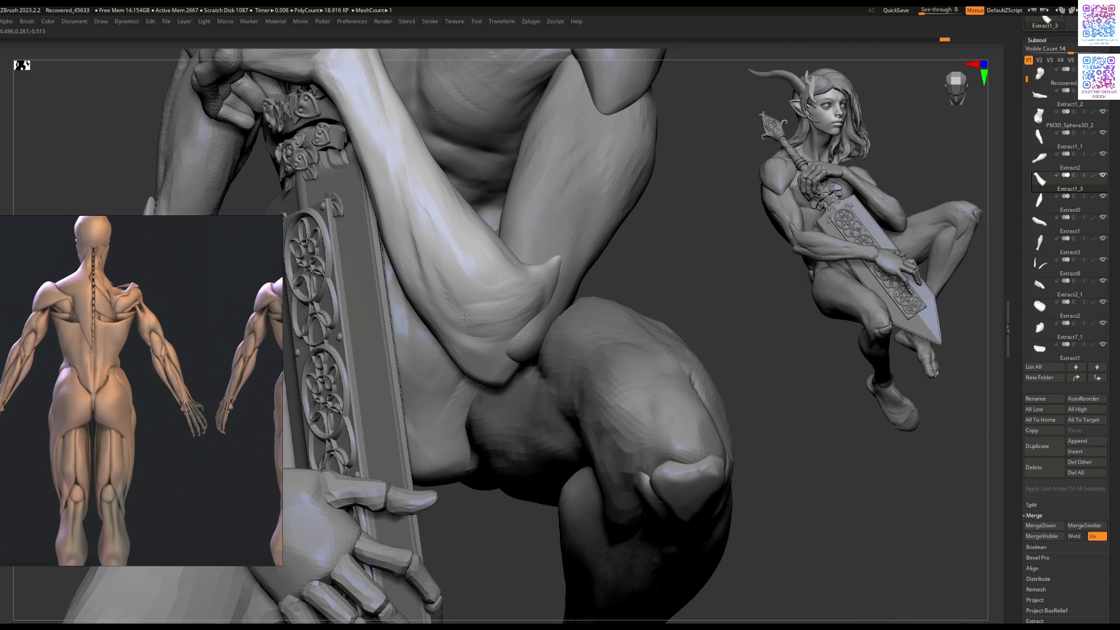
right_click_drag(489, 346, 487, 376)
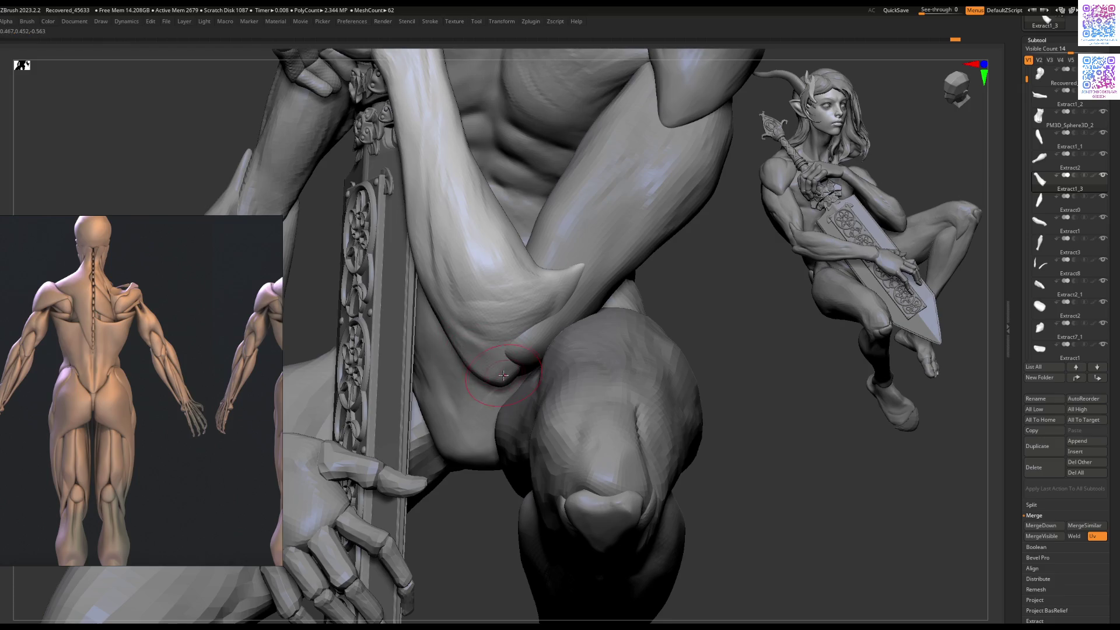
mouse_move(509, 366)
right_mouse_down()
mouse_move(462, 405)
mouse_move(478, 350)
mouse_move(467, 399)
mouse_move(566, 388)
mouse_move(511, 379)
right_mouse_up()
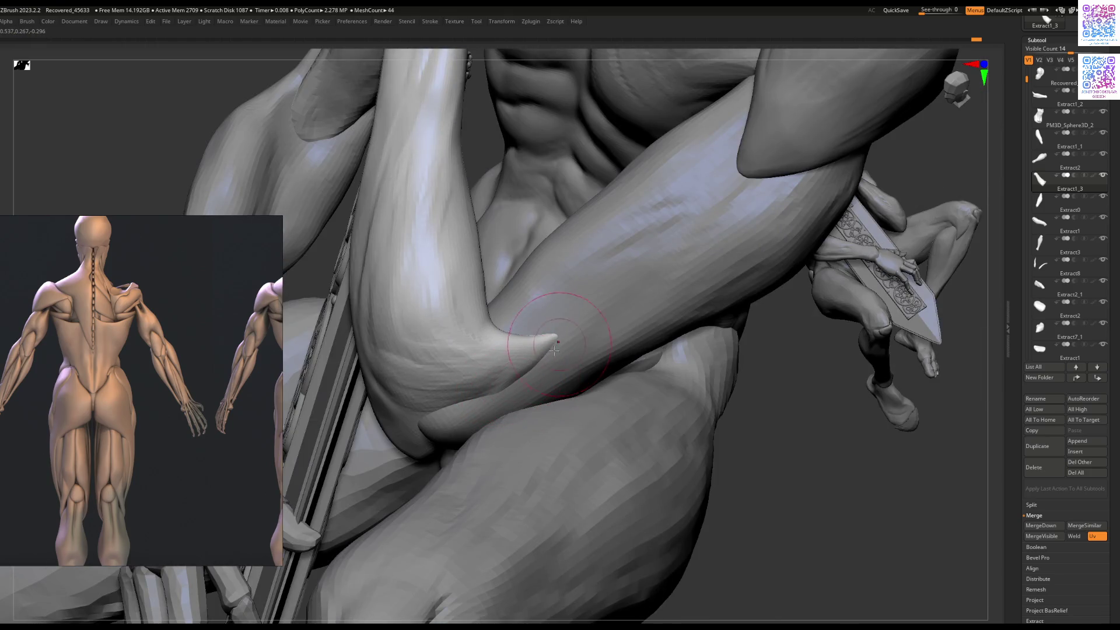
mouse_move(479, 392)
right_mouse_down()
mouse_move(464, 404)
mouse_move(497, 385)
mouse_move(493, 369)
right_mouse_up()
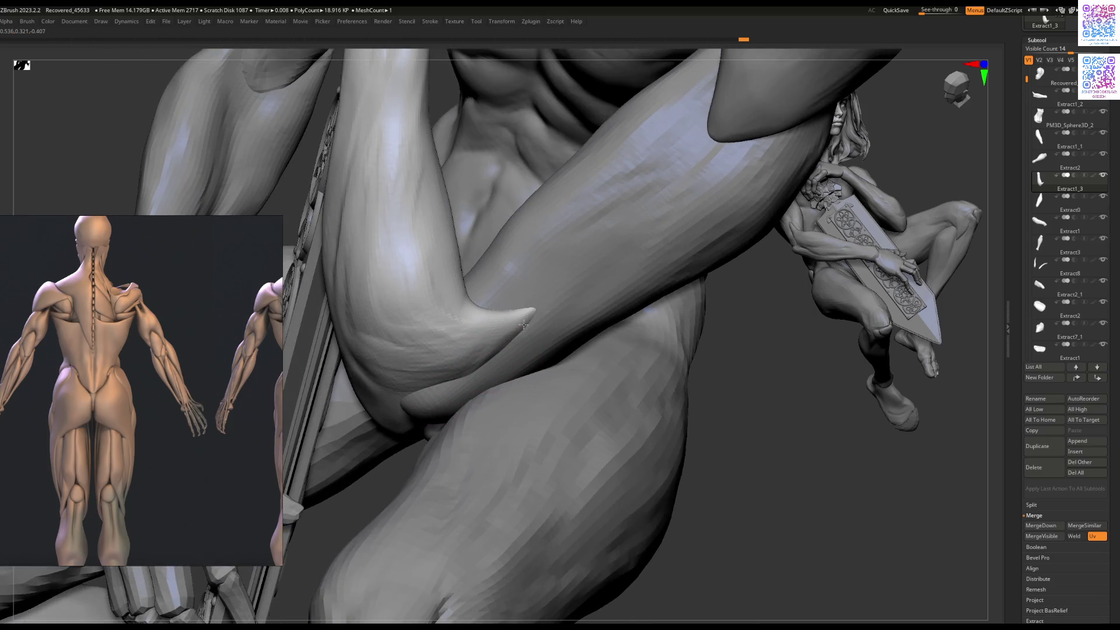
mouse_move(537, 313)
right_mouse_down("ctrl")
mouse_move(513, 288)
mouse_move(703, 285)
mouse_move(510, 400)
mouse_move(547, 329)
mouse_move(601, 316)
mouse_move(724, 324)
mouse_move(754, 295)
right_mouse_up("ctrl")
key("Tab")
Step: Turn perspective distortion back on, then isolate the Extract6_2 leg piece in Solo
left_click(1001, 194)
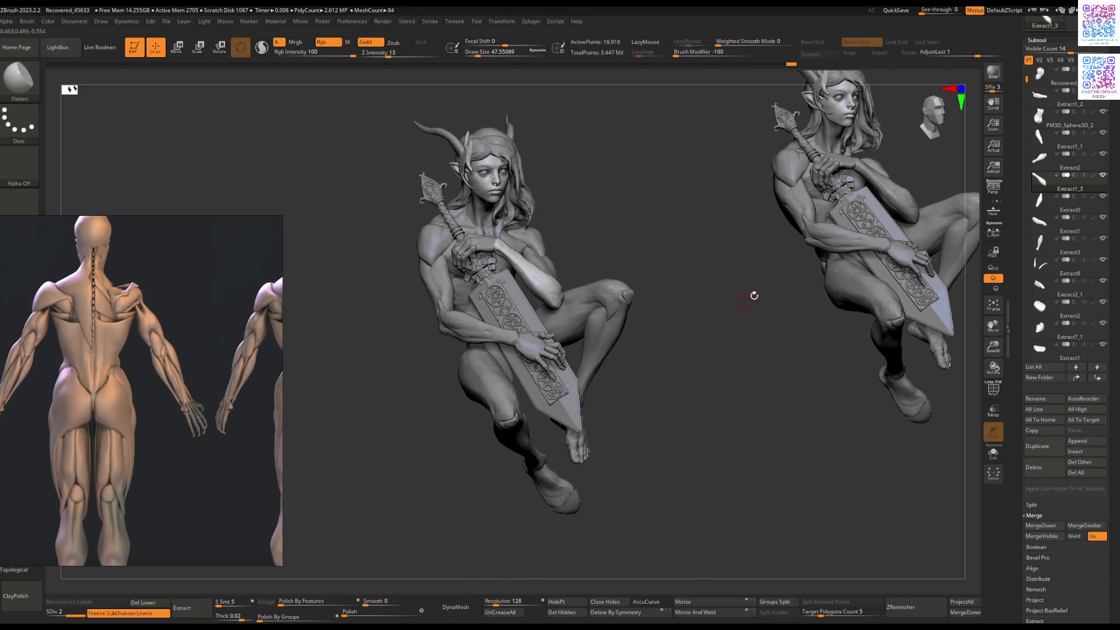
left_click(997, 191)
mouse_move(575, 269)
right_mouse_down()
mouse_move(541, 265)
mouse_move(518, 420)
mouse_move(532, 412)
mouse_move(544, 438)
mouse_move(648, 362)
mouse_move(537, 339)
right_mouse_up()
left_click(532, 412, "alt")
key("alt+s")
key("space")
Step: Switch to ClayBuildup with lazy strokes and resize the brush while viewing the leg piece
left_click_drag(583, 390, 540, 376)
mouse_move(540, 376)
right_mouse_down()
mouse_move(559, 392)
mouse_move(612, 400)
right_mouse_up()
key("b")
key("c")
key("b")
key("space")
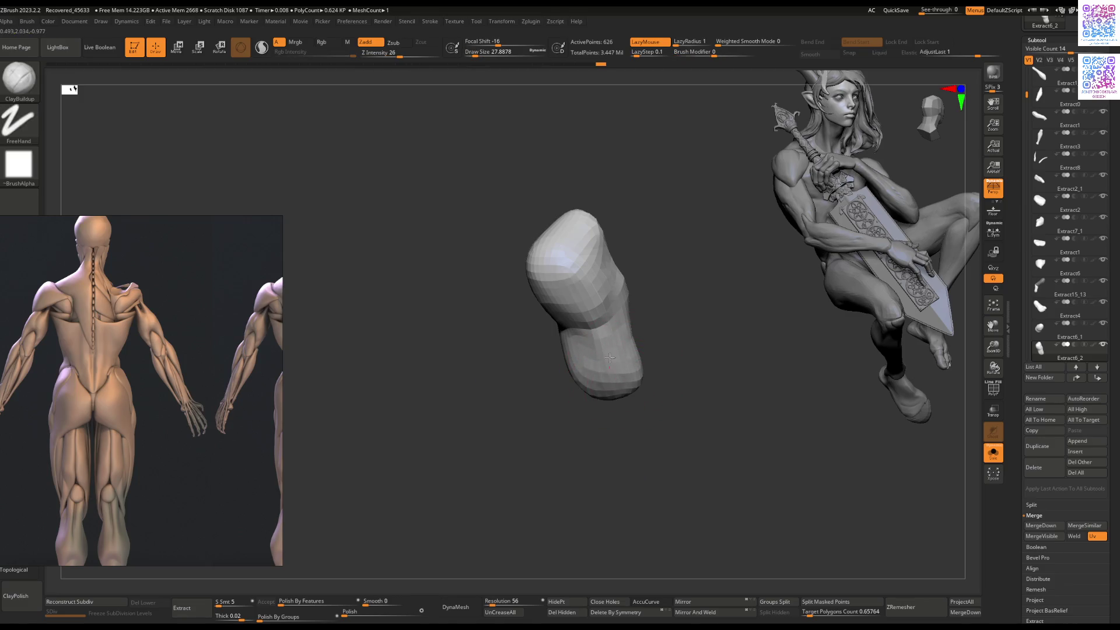
mouse_move(652, 350)
right_mouse_down()
mouse_move(674, 343)
mouse_move(638, 363)
right_mouse_up()
key("space")
key("space")
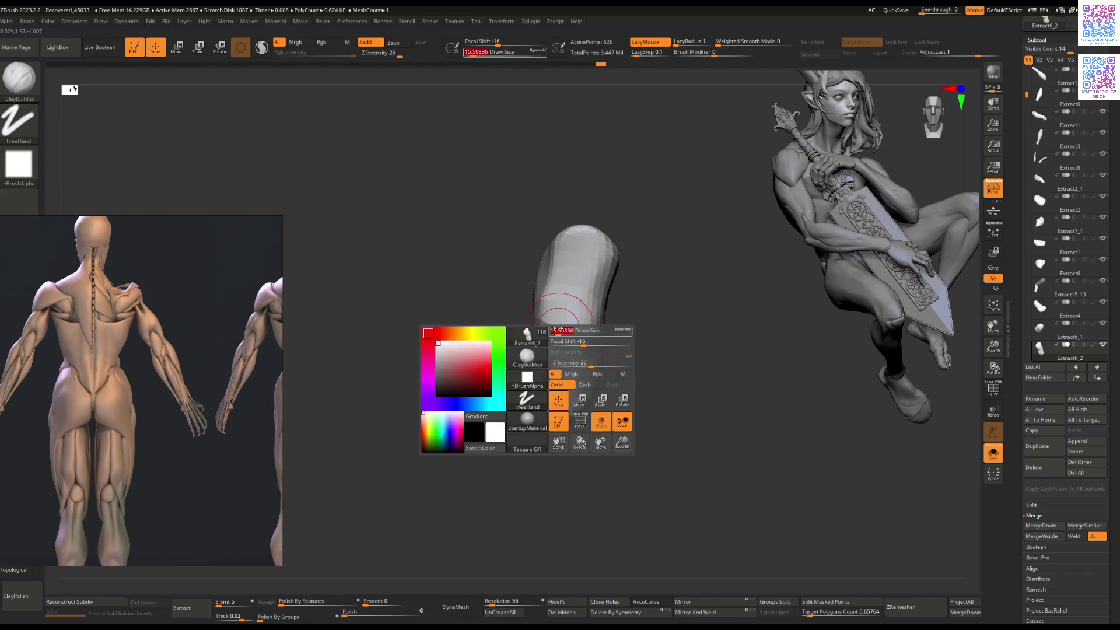
Step: Switch to the Move brush, exit Solo to restore all parts, and select the Extract0 arm piece
key("b")
key("m")
key("v")
mouse_move(562, 353)
right_mouse_down("ctrl")
mouse_move(563, 364)
mouse_move(570, 332)
mouse_move(528, 408)
mouse_move(430, 320)
mouse_move(430, 382)
mouse_move(481, 299)
mouse_move(521, 332)
mouse_move(559, 331)
right_mouse_up("ctrl")
key("ctrl+shift+s")
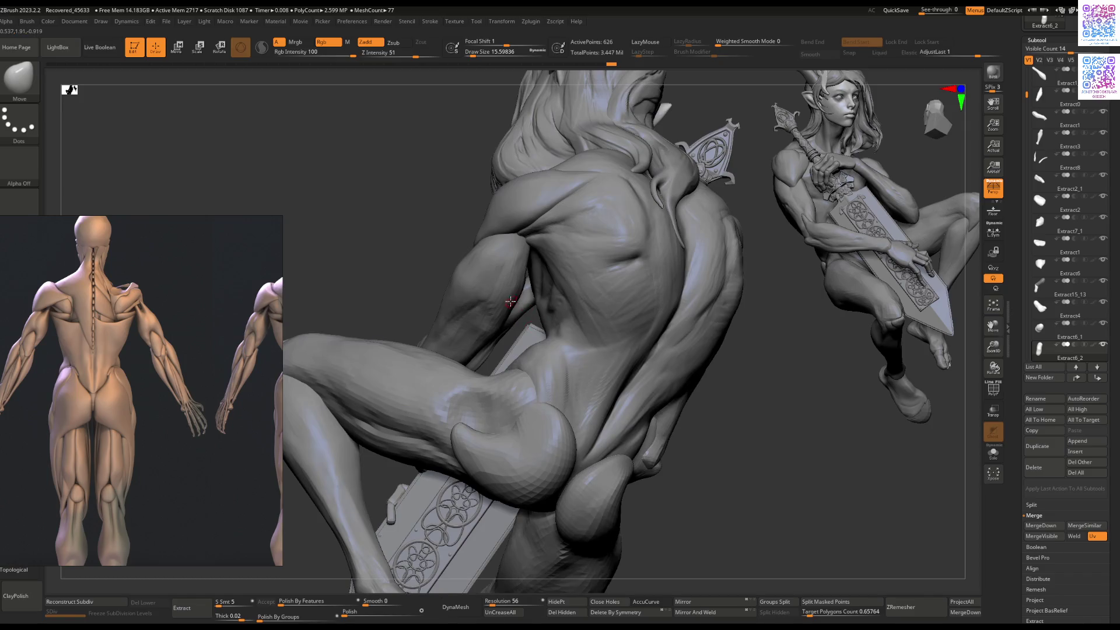
key("Tab")
left_click(515, 334, "alt")
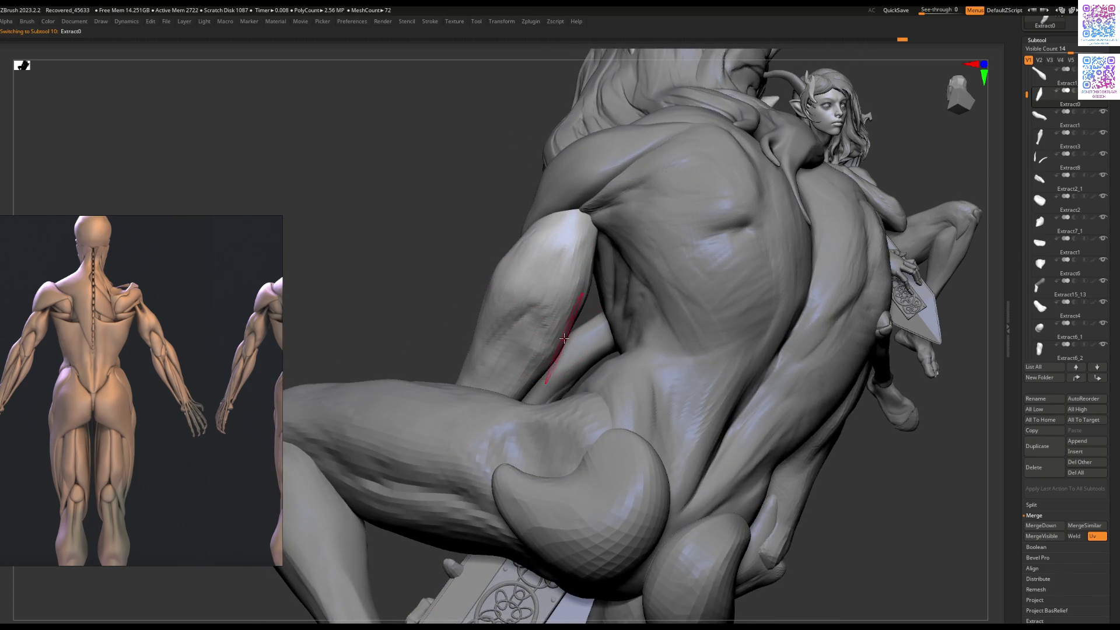
right_click_drag(596, 280, 531, 259)
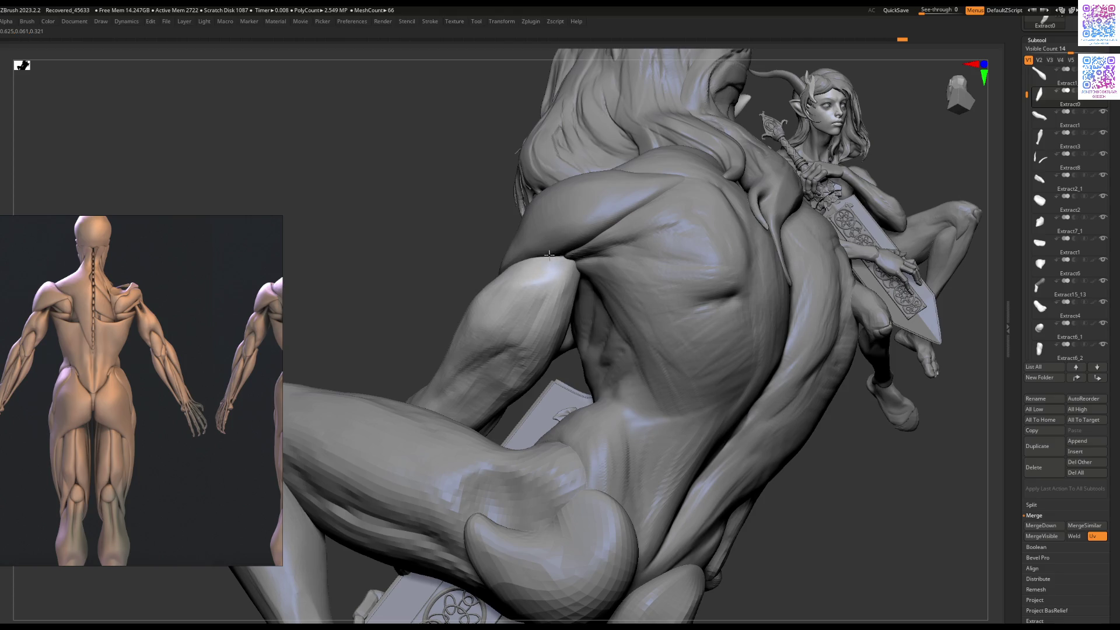
right_click_drag(527, 258, 608, 281)
left_click(591, 276, "alt")
key("space")
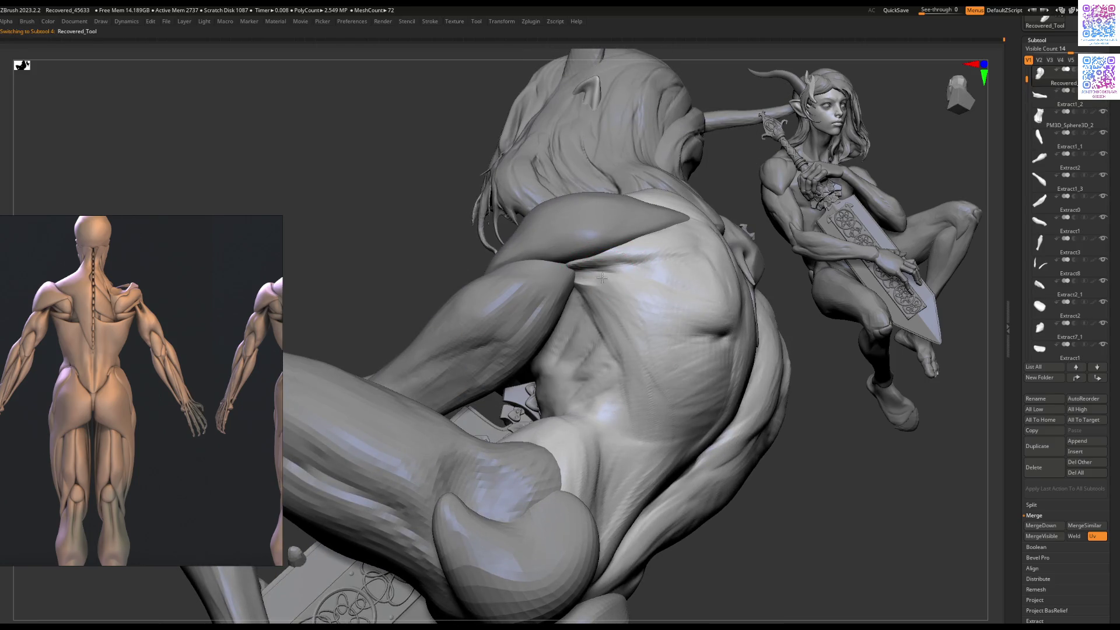
mouse_move(604, 278)
right_mouse_down()
mouse_move(557, 291)
mouse_move(567, 369)
mouse_move(596, 378)
mouse_move(558, 338)
mouse_move(593, 378)
right_mouse_up()
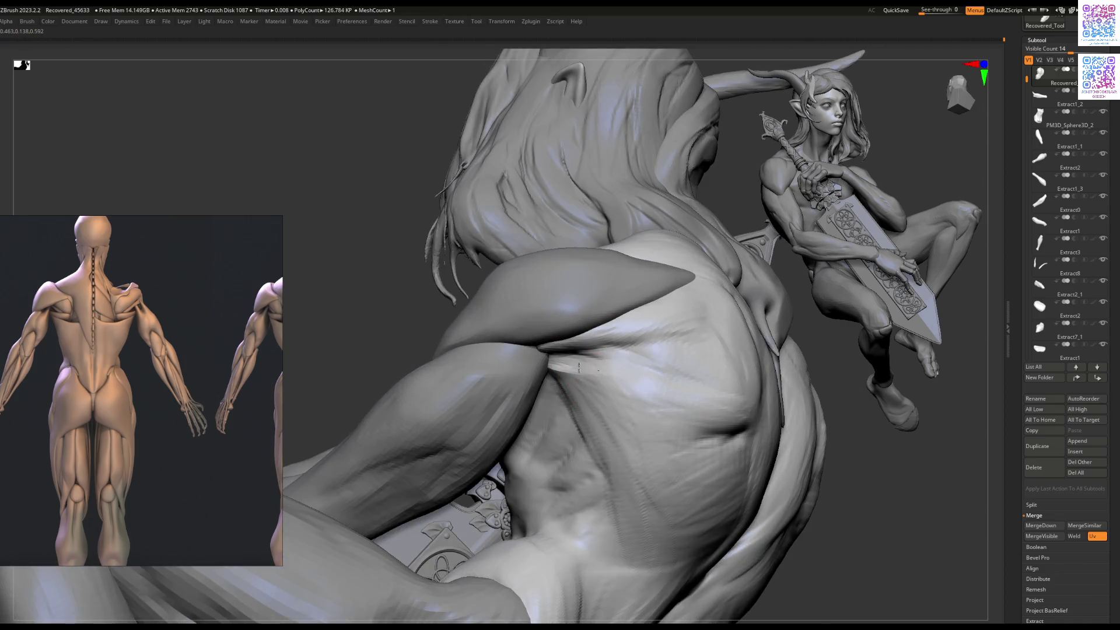
right_click_drag(586, 374, 640, 382)
key("space")
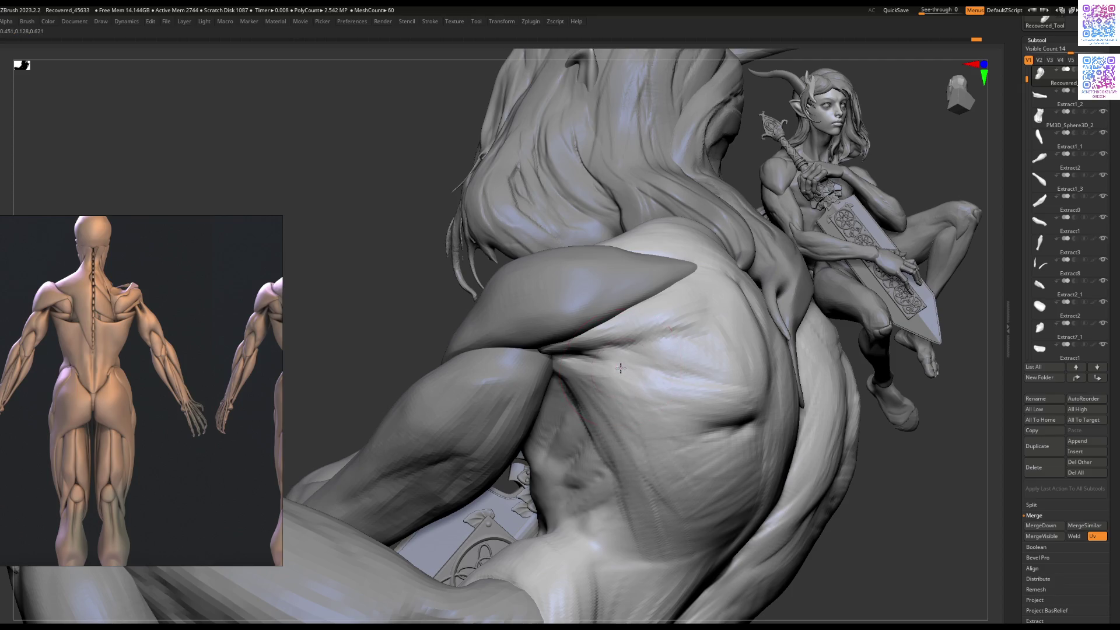
mouse_move(620, 367)
right_mouse_down("ctrl")
mouse_move(562, 368)
mouse_move(539, 390)
mouse_move(570, 395)
mouse_move(563, 363)
right_mouse_up("ctrl")
left_click(554, 363, "alt")
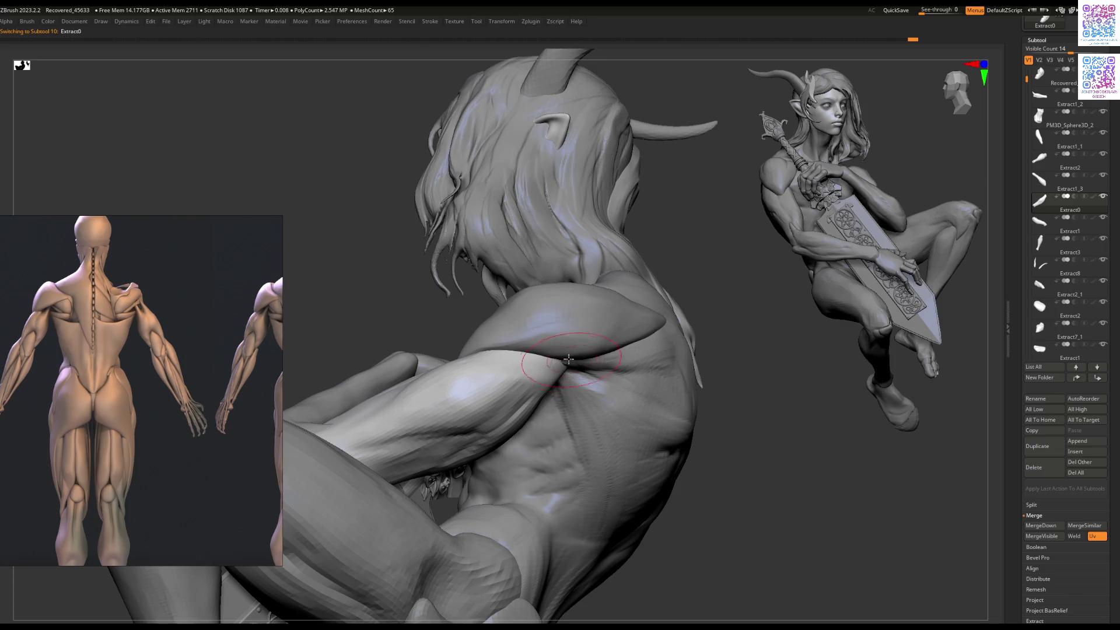
key("ctrl+shift+s")
Step: Exit Solo to show the full figure and reselect the Extract0 arm piece
right_click_drag(569, 361, 570, 339)
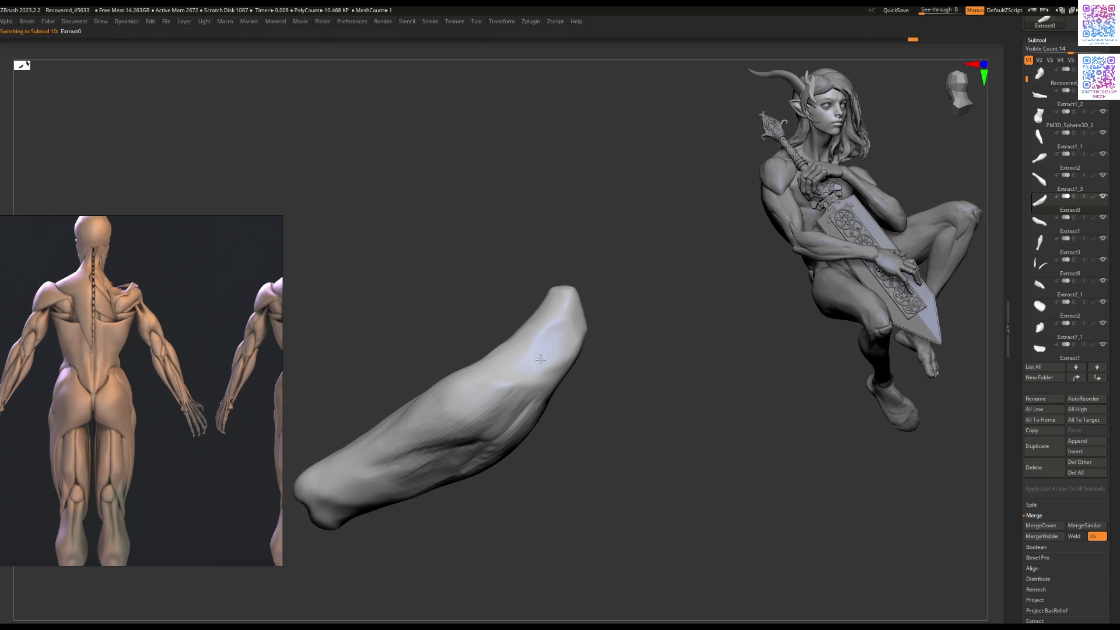
key("ctrl+shift+s")
mouse_move(499, 388)
right_mouse_down()
mouse_move(541, 360)
mouse_move(528, 305)
mouse_move(578, 383)
mouse_move(574, 406)
right_mouse_up()
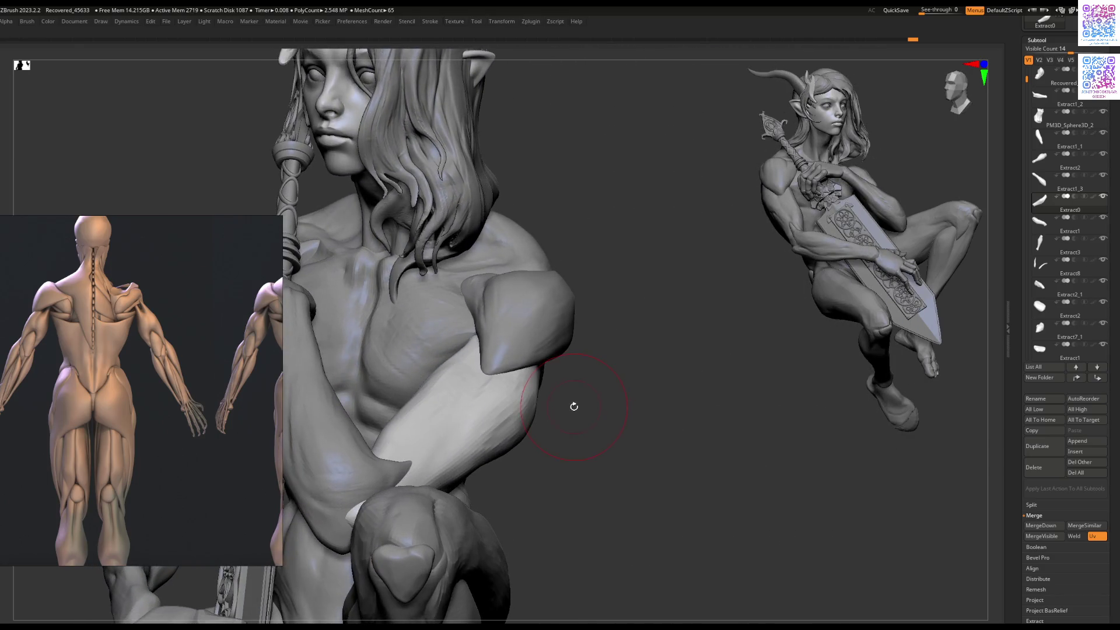
left_click(561, 348, "alt")
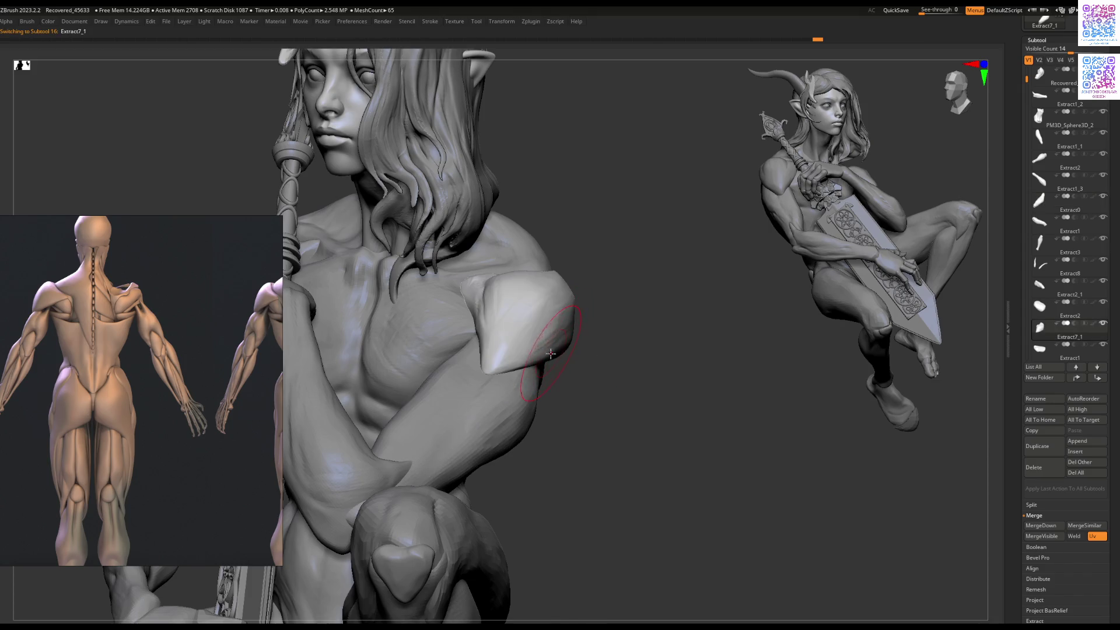
left_click(535, 367, "alt")
right_click_drag(535, 366, 525, 416)
Step: Enlarge the brush, pull the forearm up and left, then select Recovered_Tool from behind
right_click(504, 391)
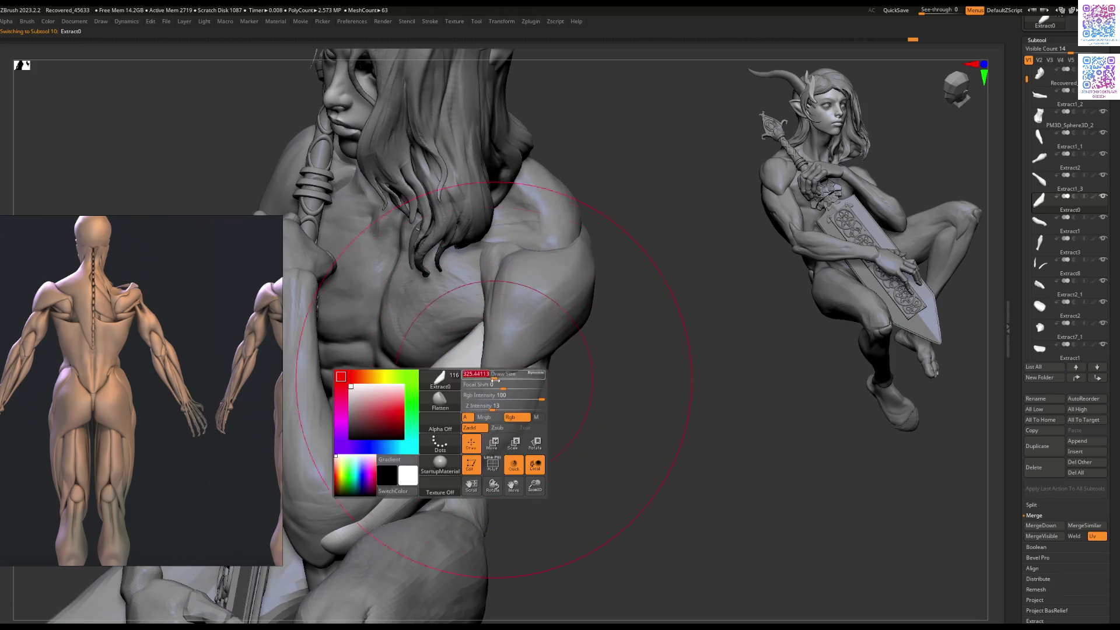
left_click_drag(491, 403, 470, 392)
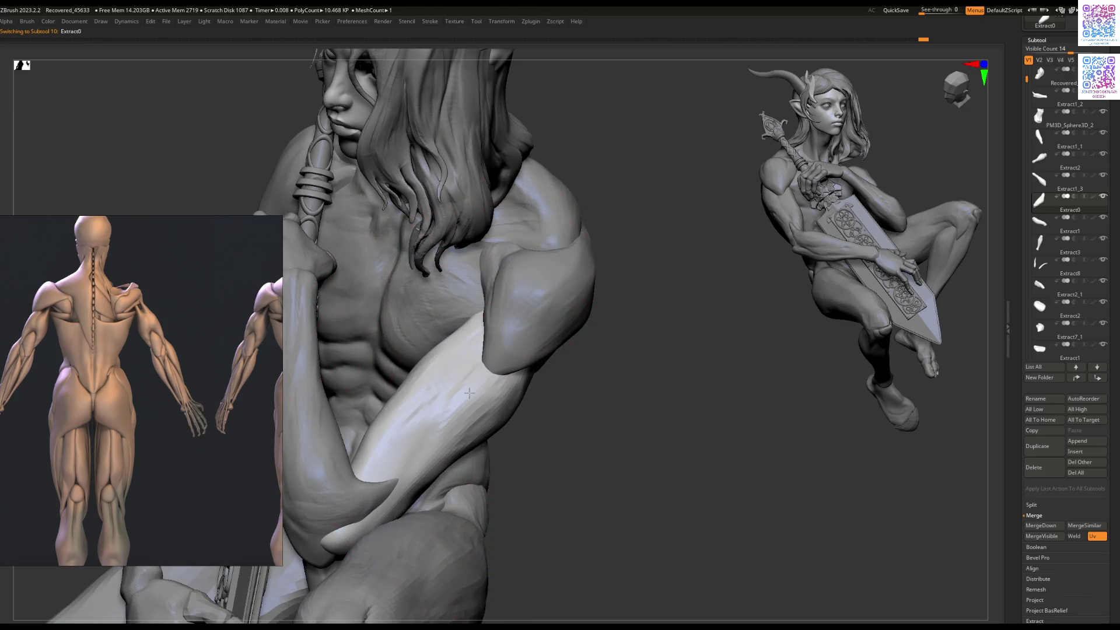
mouse_move(487, 367)
right_mouse_down()
mouse_move(580, 356)
mouse_move(563, 344)
mouse_move(600, 383)
mouse_move(574, 350)
right_mouse_up()
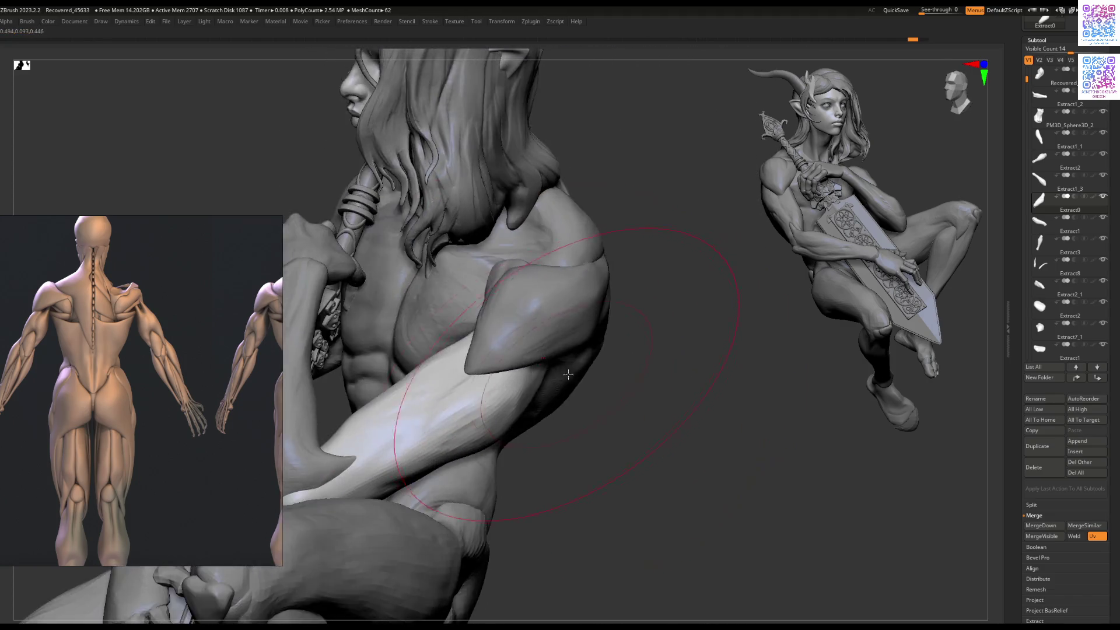
right_click(562, 361)
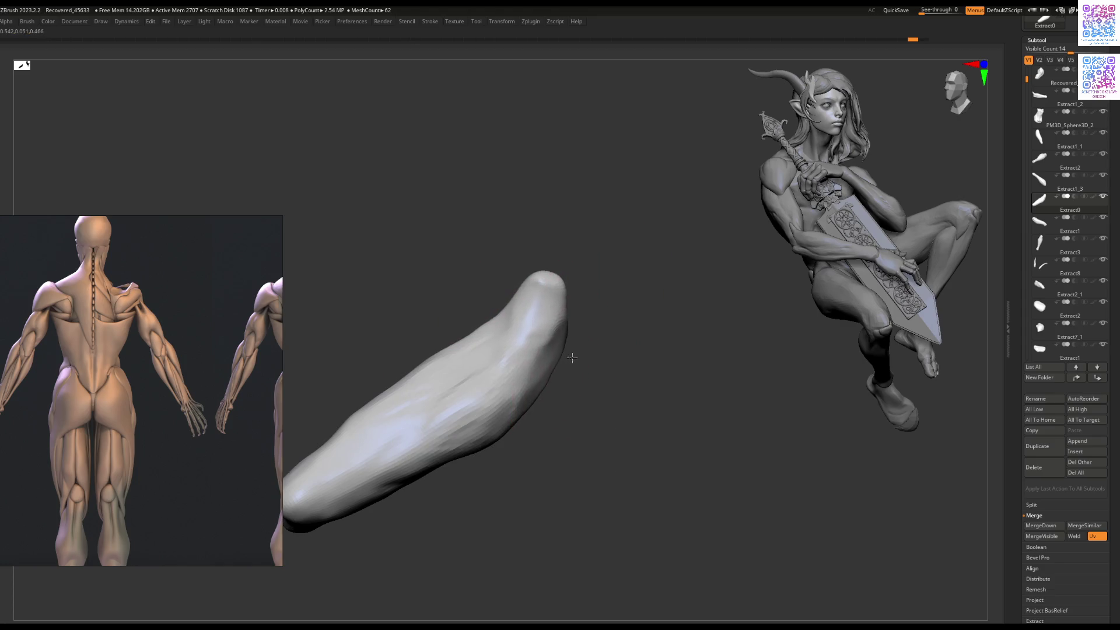
mouse_move(554, 361)
right_mouse_down()
mouse_move(537, 350)
mouse_move(550, 337)
mouse_move(577, 345)
mouse_move(590, 367)
right_mouse_up()
left_click(590, 366, "alt")
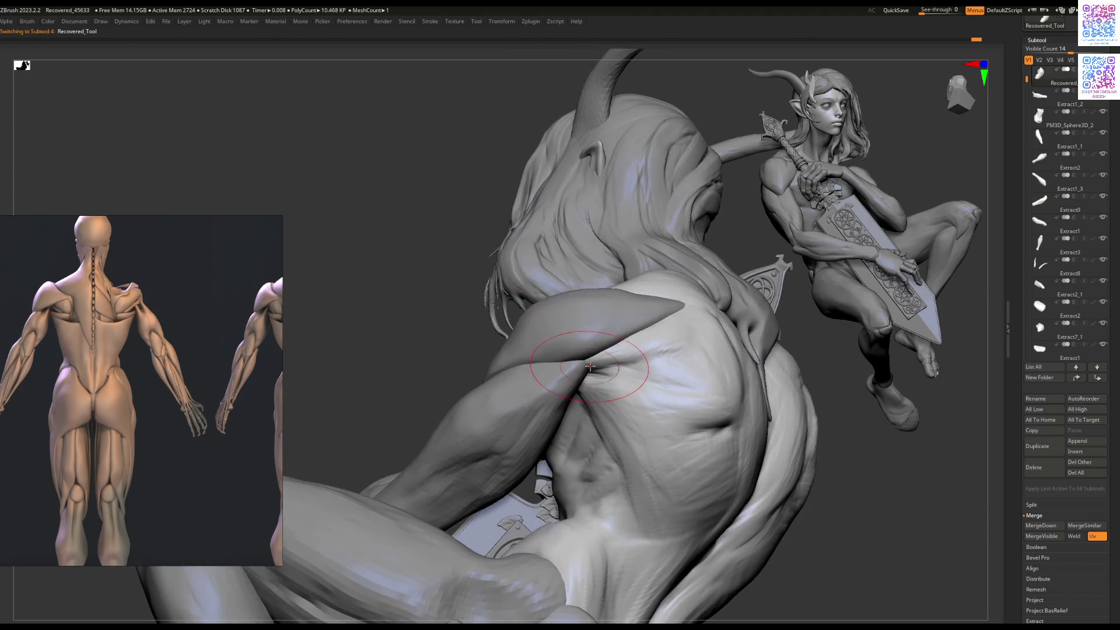
Step: Select the Extract0 forearm piece and orbit until the forearm and staff face the viewer
left_click(587, 360, "alt")
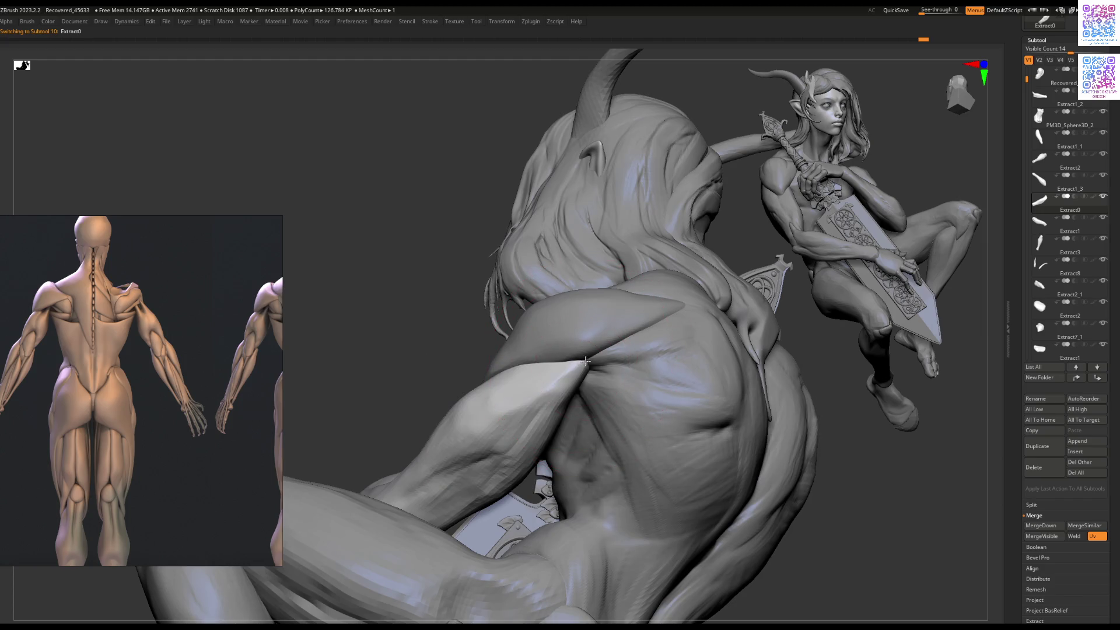
right_click_drag(587, 368, 562, 377)
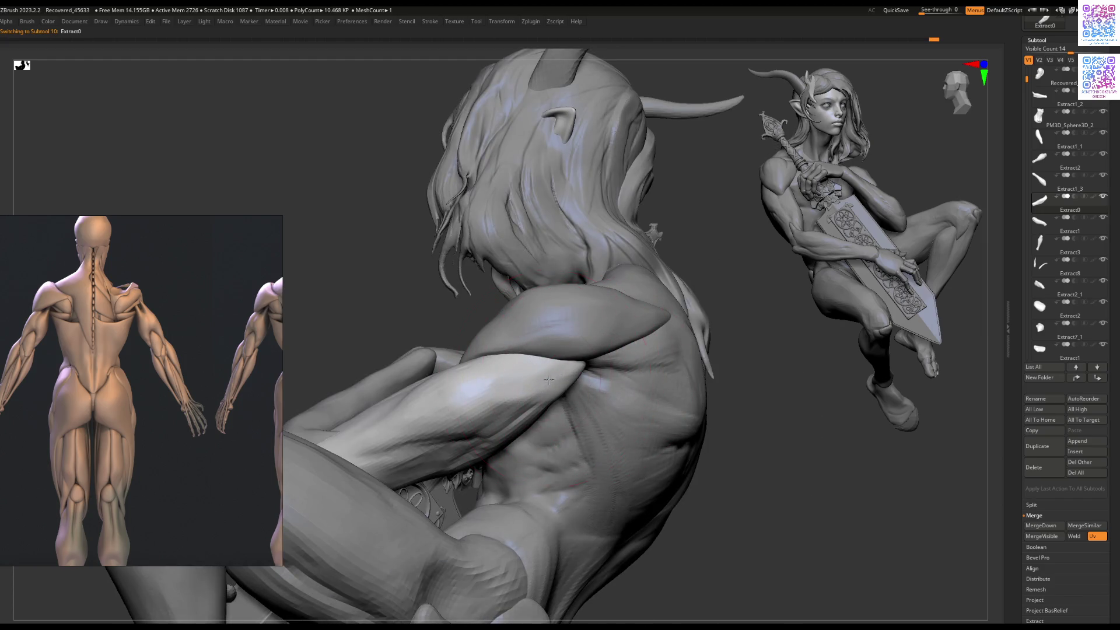
mouse_move(535, 417)
right_mouse_down("alt")
mouse_move(541, 374)
mouse_move(525, 441)
mouse_move(503, 277)
right_mouse_up("alt")
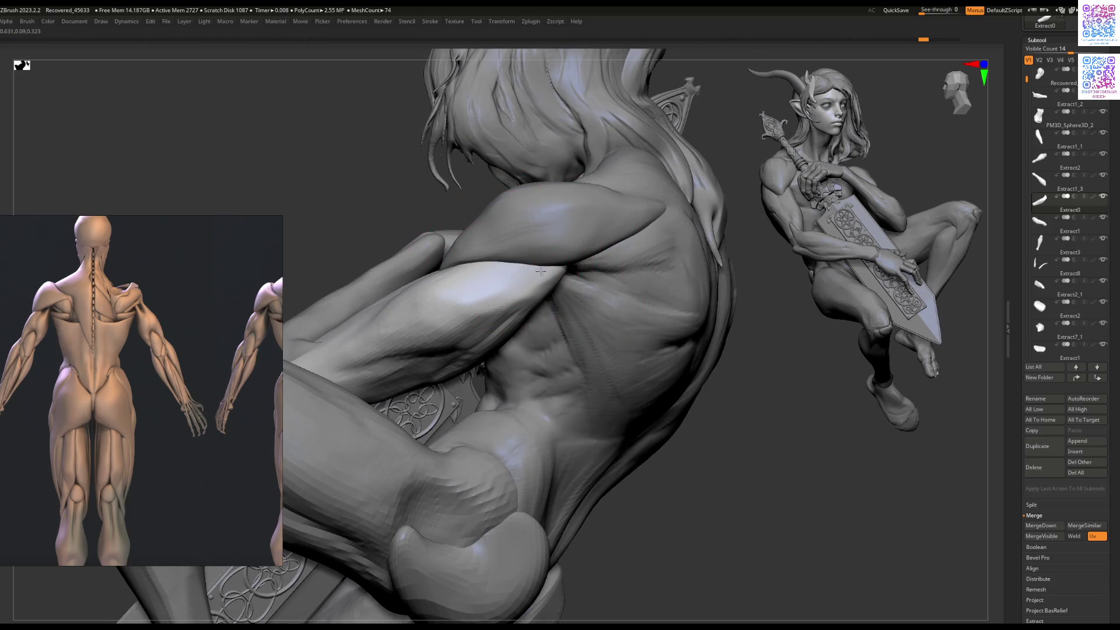
mouse_move(535, 269)
right_mouse_down()
mouse_move(629, 275)
mouse_move(607, 338)
mouse_move(477, 328)
right_mouse_up()
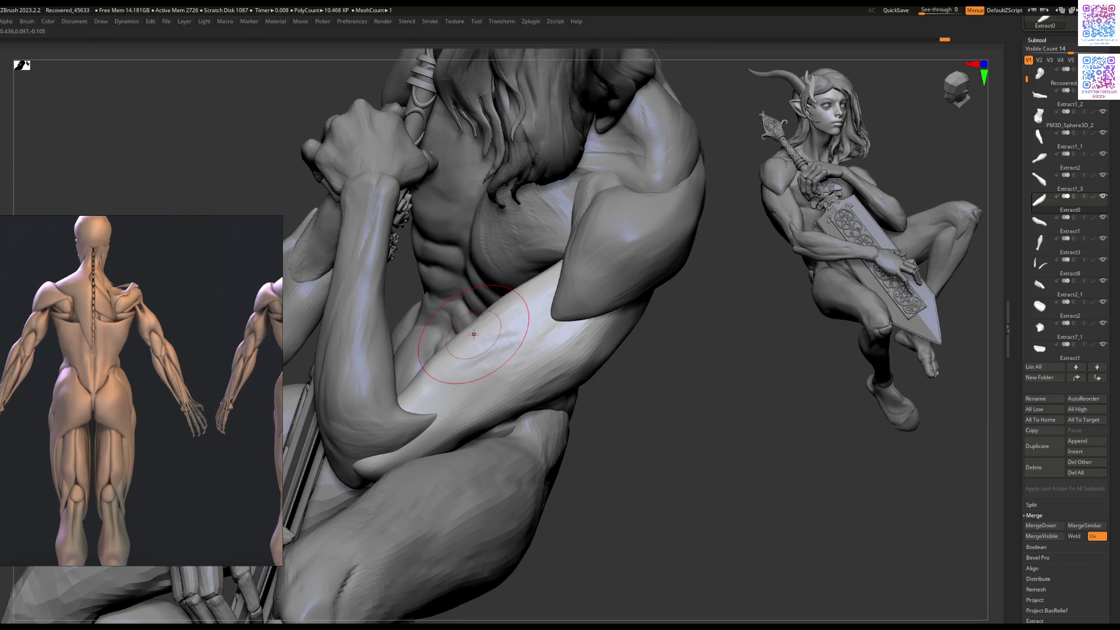
mouse_move(529, 284)
right_mouse_down()
mouse_move(555, 301)
mouse_move(527, 357)
mouse_move(466, 413)
mouse_move(484, 400)
right_mouse_up()
key("space")
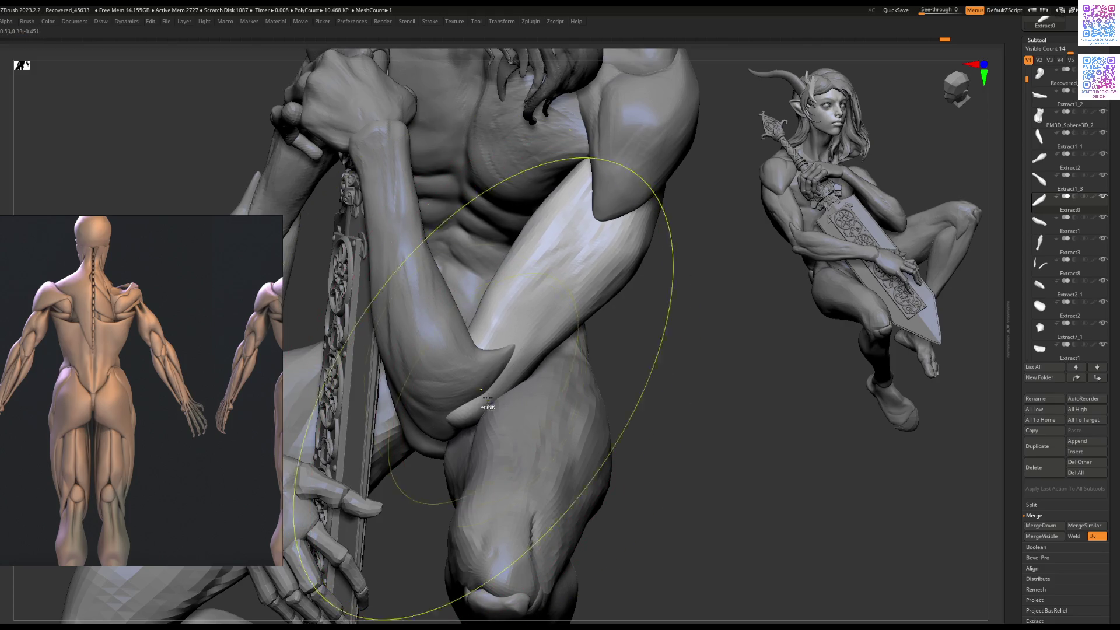
mouse_move(468, 371)
right_mouse_down()
mouse_move(525, 375)
mouse_move(512, 305)
mouse_move(497, 300)
mouse_move(444, 345)
mouse_move(469, 365)
right_mouse_up()
left_click(525, 375, "alt")
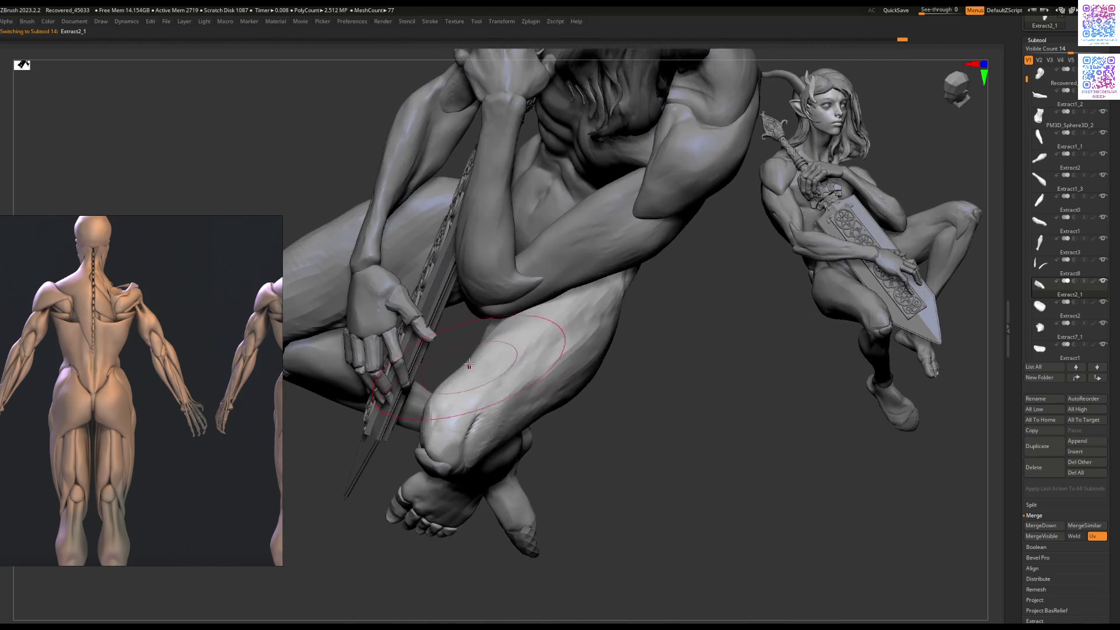
mouse_move(508, 325)
right_mouse_down()
mouse_move(517, 316)
mouse_move(545, 325)
mouse_move(534, 311)
mouse_move(470, 380)
mouse_move(536, 341)
mouse_move(478, 377)
right_mouse_up()
left_click(536, 341, "alt")
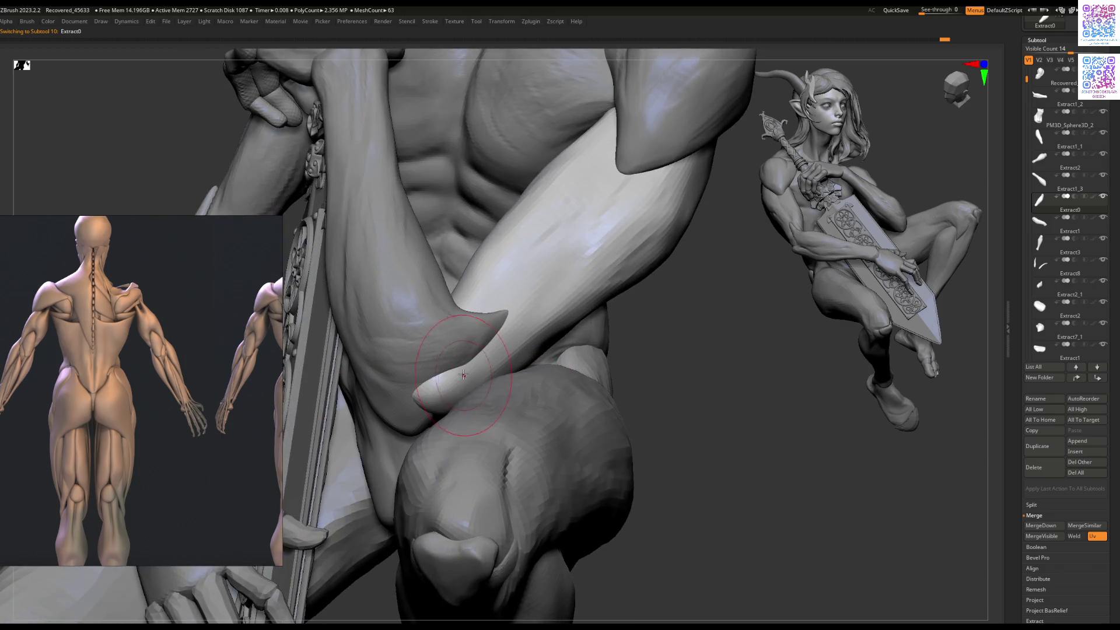
key("space")
left_click_drag(461, 376, 465, 369)
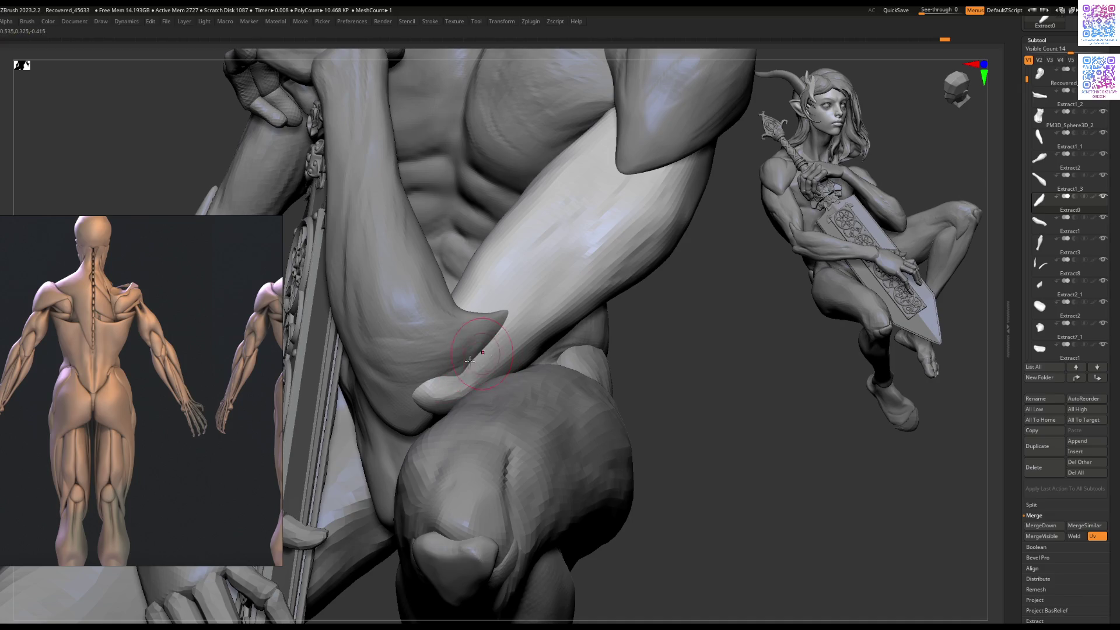
right_click_drag(433, 382, 460, 378)
left_click(448, 382, "alt")
left_click_drag(517, 330, 520, 319, "shift")
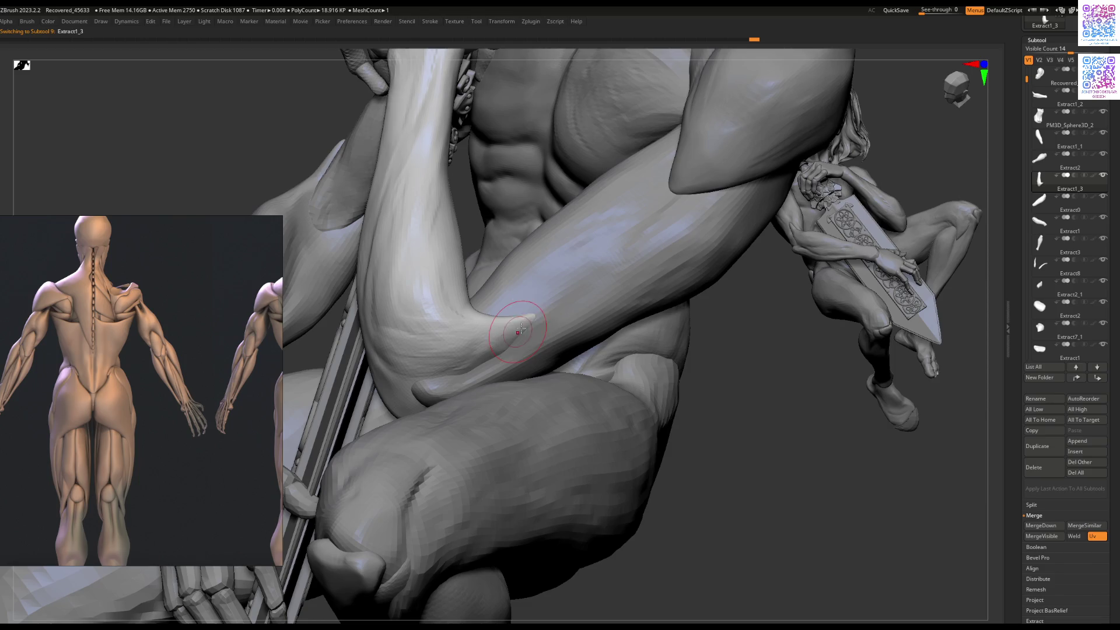
key("ctrl+z")
key("space")
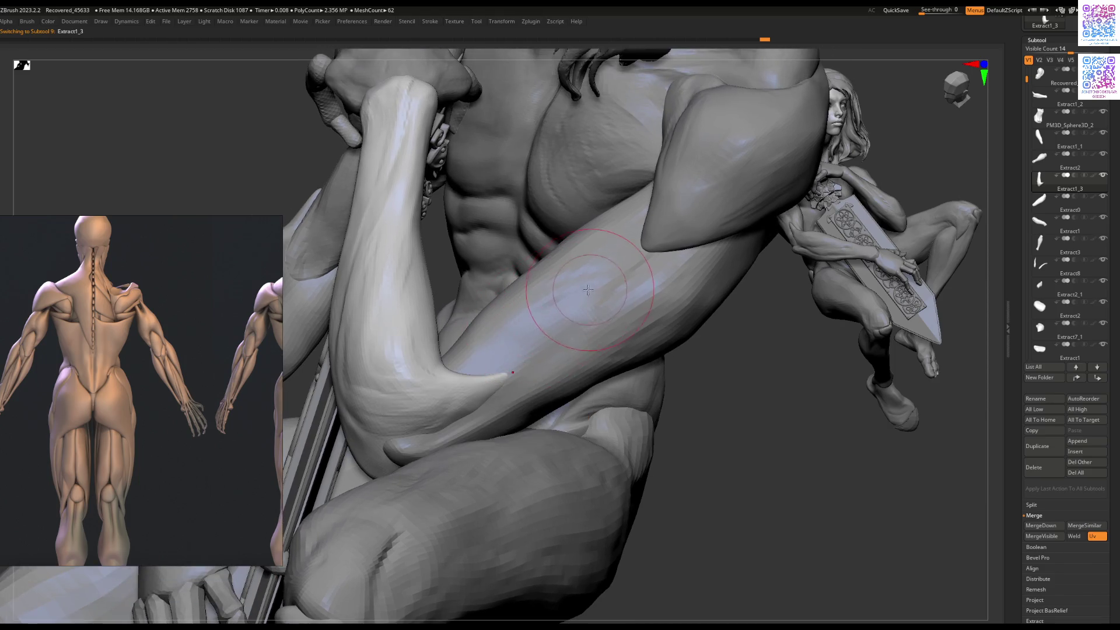
left_click(591, 288, "alt")
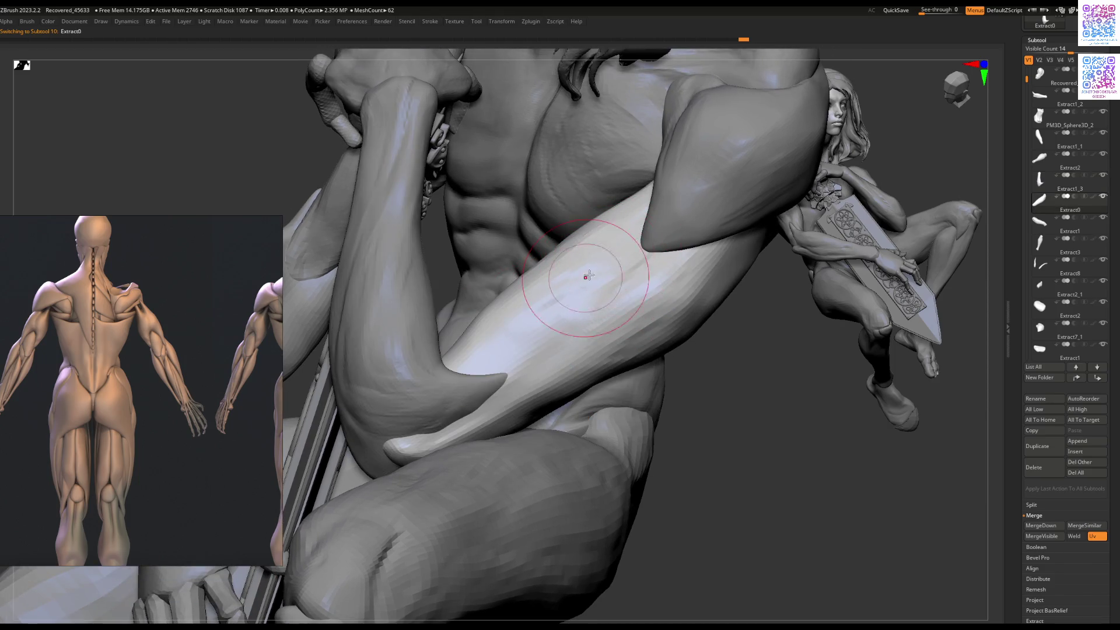
mouse_move(583, 271)
right_mouse_down()
mouse_move(576, 309)
mouse_move(555, 318)
right_mouse_up()
key("space")
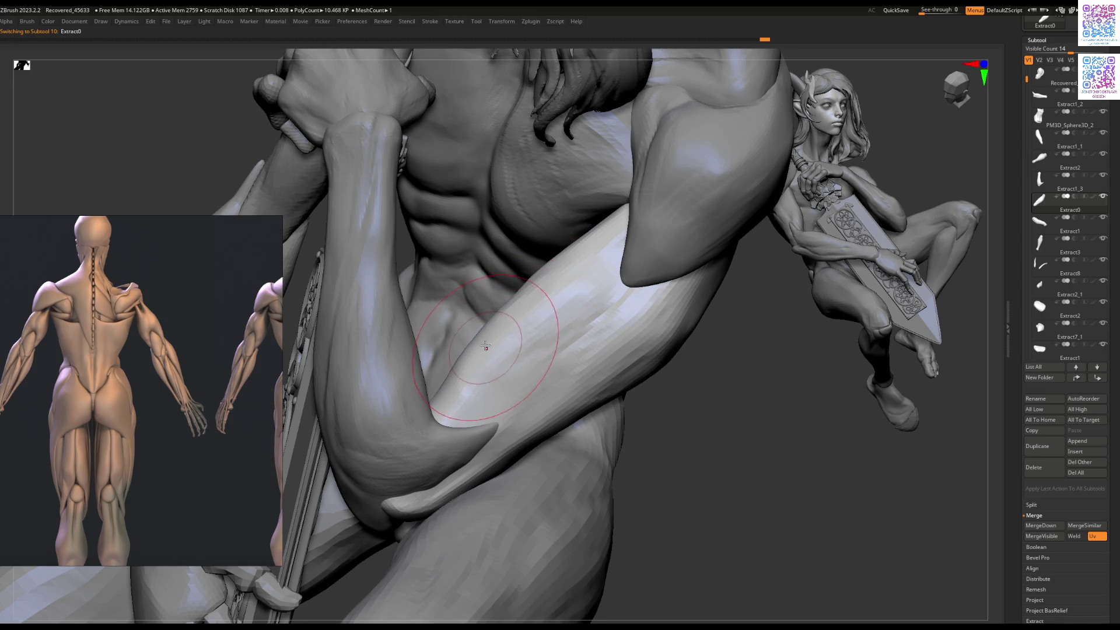
mouse_move(463, 437)
right_mouse_down()
mouse_move(558, 324)
mouse_move(525, 344)
mouse_move(565, 356)
mouse_move(607, 320)
right_mouse_up()
key("space")
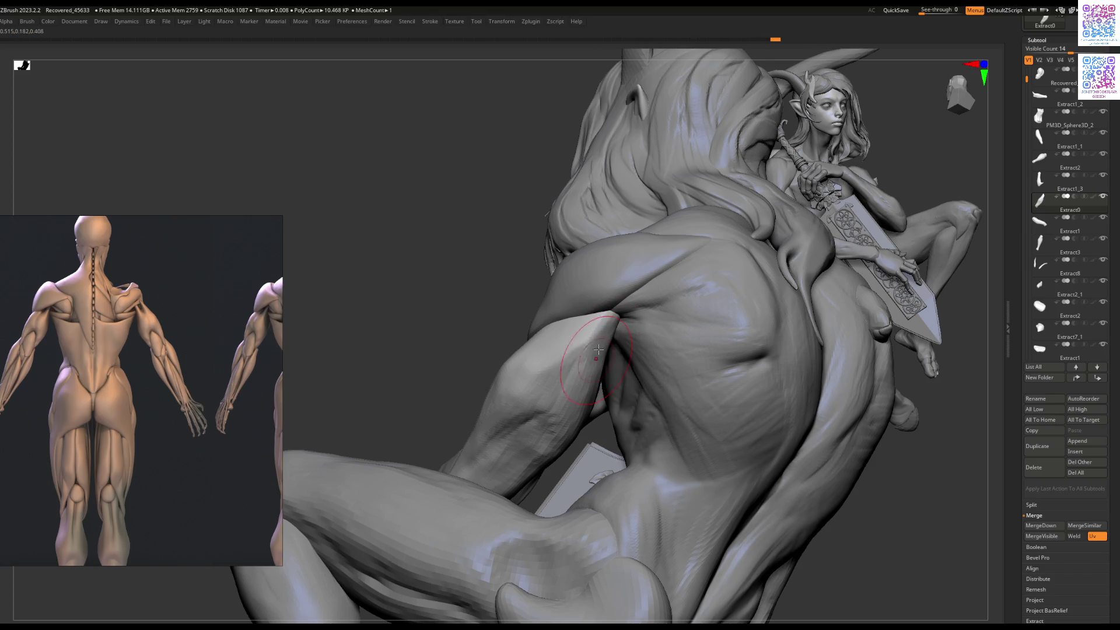
mouse_move(592, 356)
right_mouse_down()
mouse_move(587, 371)
mouse_move(606, 399)
mouse_move(578, 352)
mouse_move(611, 337)
mouse_move(569, 408)
mouse_move(528, 443)
mouse_move(580, 303)
right_mouse_up()
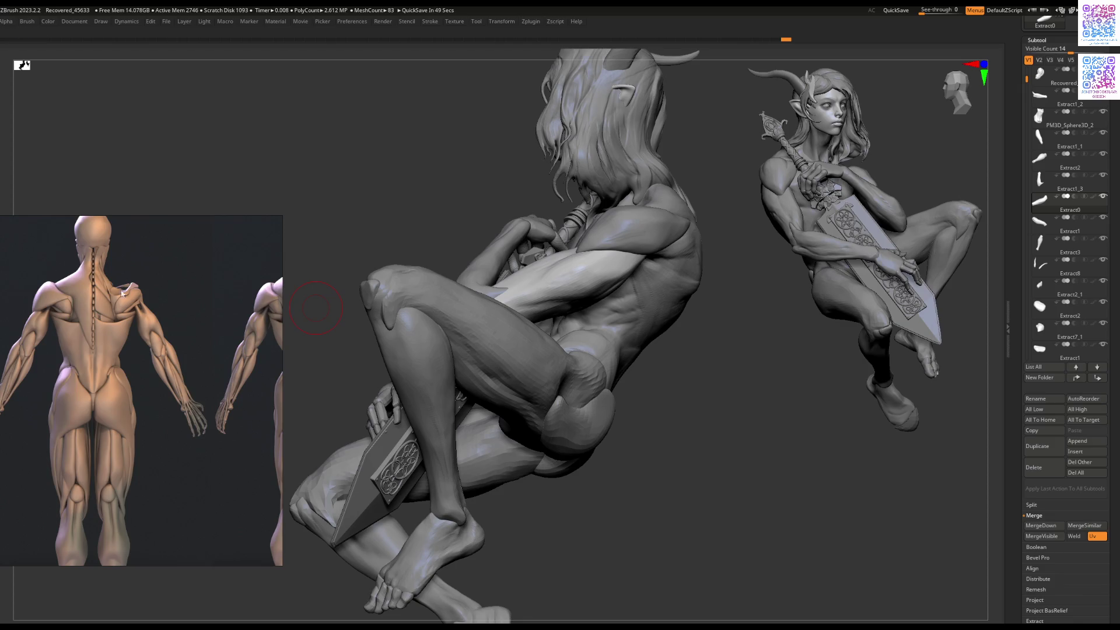
Step: Zoom the reference board, shrink the brush, and select Elf_with_sword_01 from the front view
scroll(97, 293, "down", 5)
scroll(136, 353, "up", 5)
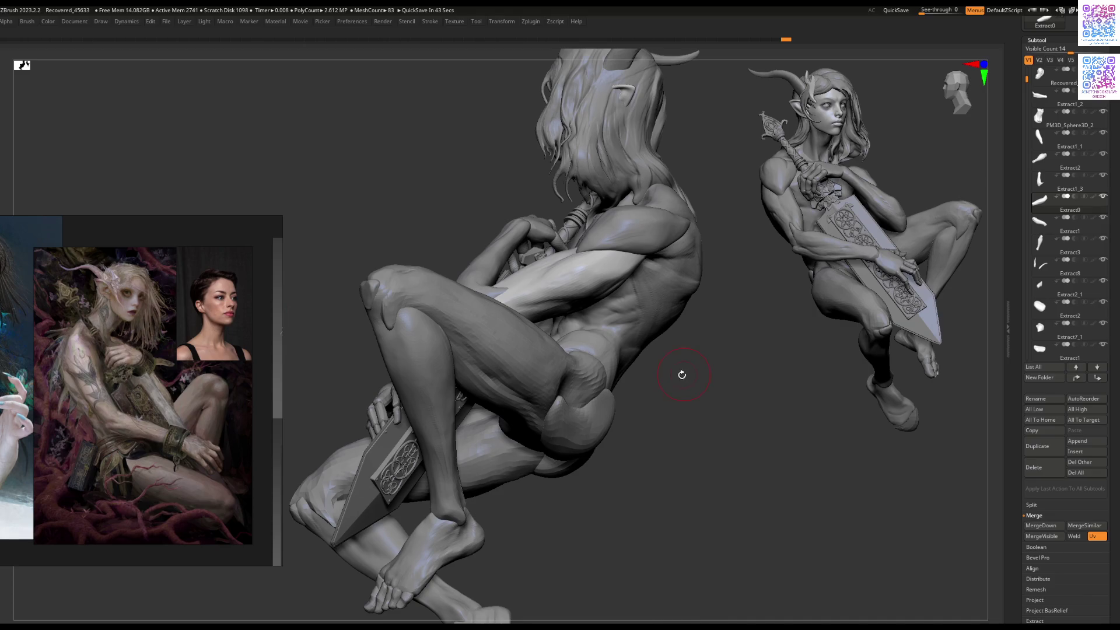
right_click_drag(632, 271, 625, 266)
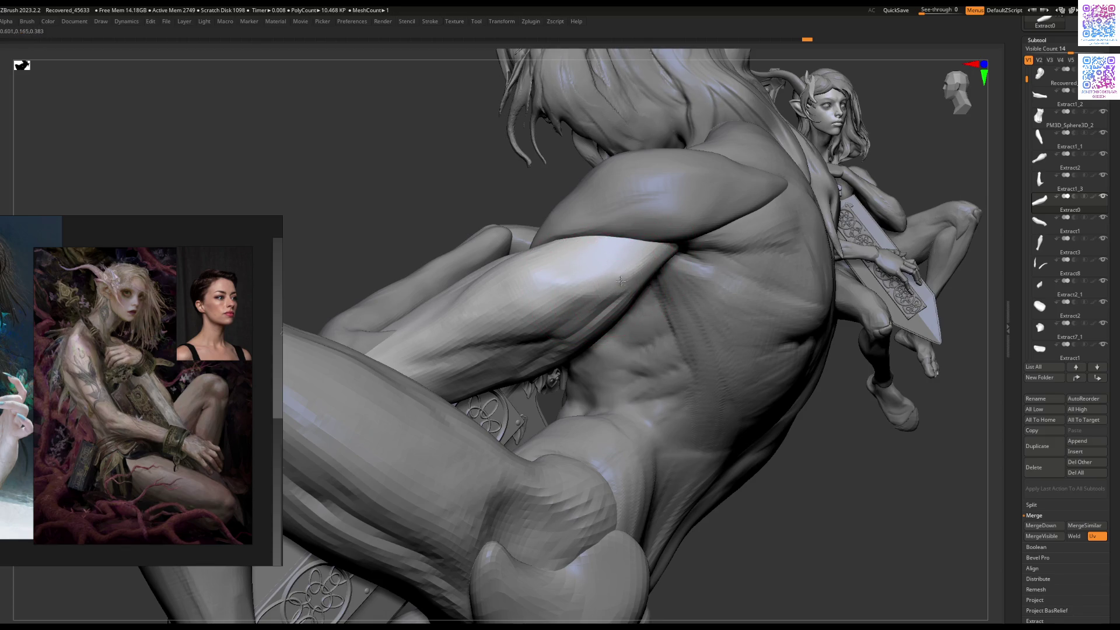
key("space")
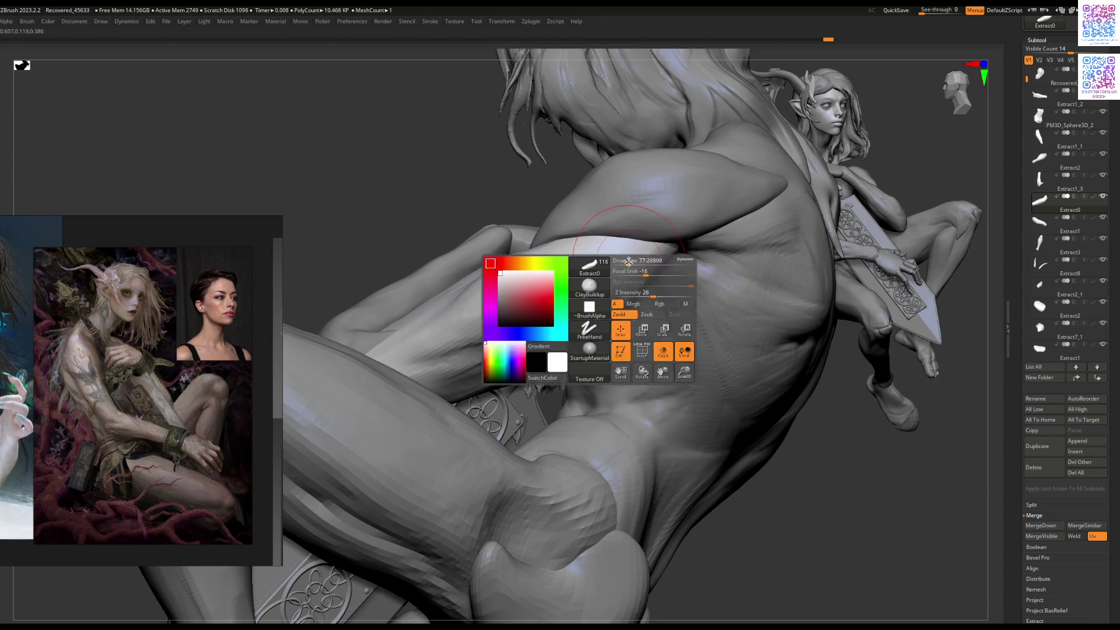
mouse_move(612, 260)
right_mouse_down()
mouse_move(537, 295)
mouse_move(556, 277)
mouse_move(541, 267)
mouse_move(538, 304)
right_mouse_up()
left_click(543, 340, "alt")
scroll(542, 336, "up", 5)
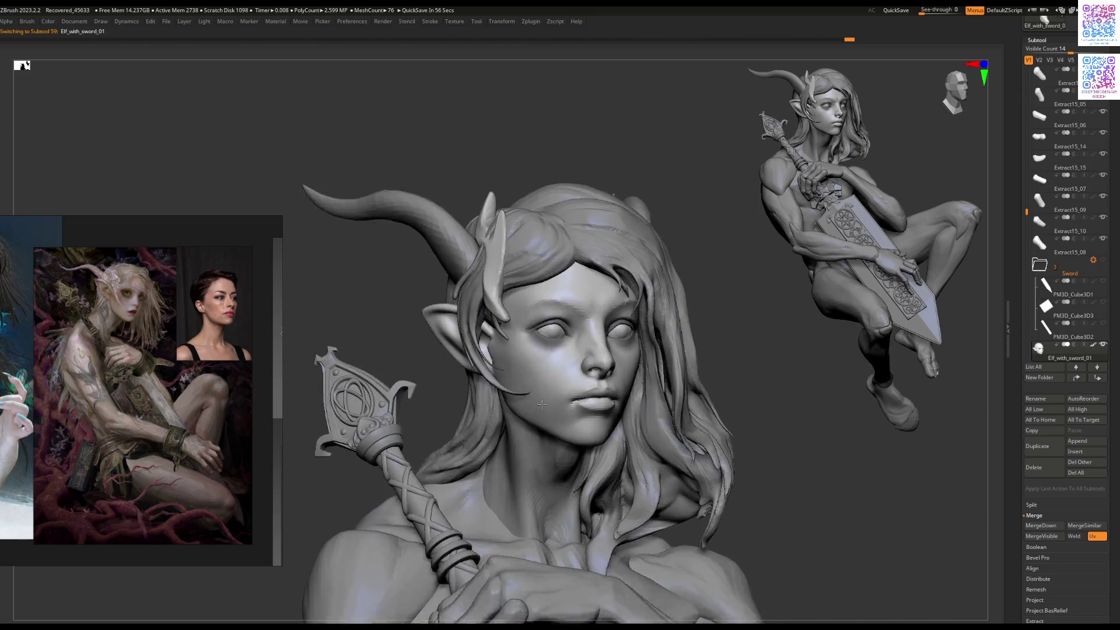
mouse_move(541, 333)
right_mouse_down()
mouse_move(516, 274)
mouse_move(536, 312)
mouse_move(529, 333)
right_mouse_up()
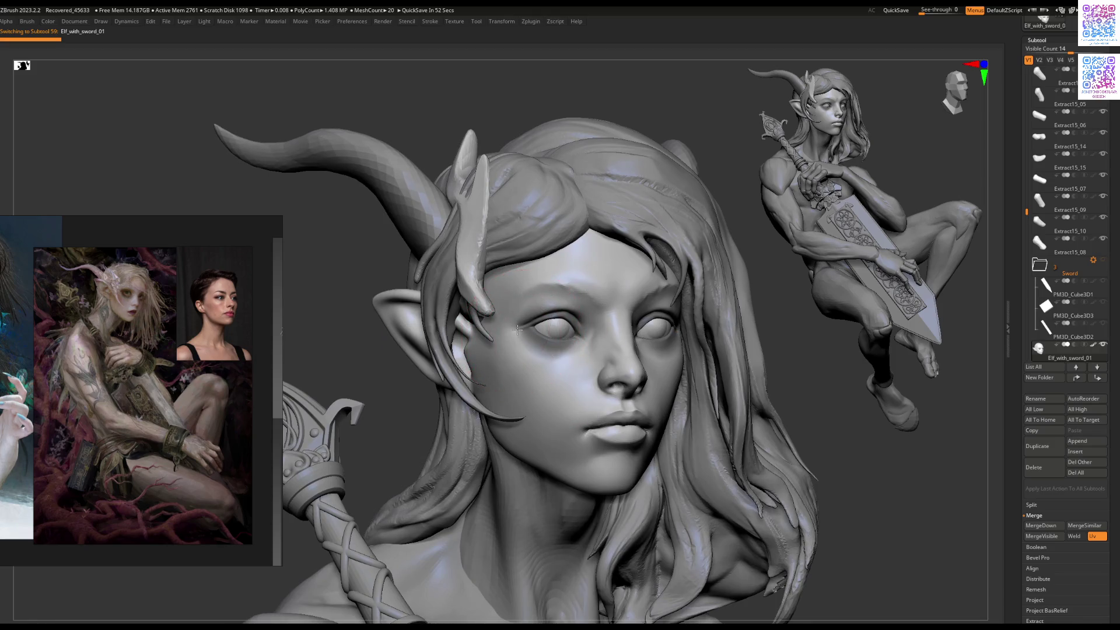
mouse_move(572, 329)
right_mouse_down()
mouse_move(554, 344)
mouse_move(569, 355)
mouse_move(545, 375)
mouse_move(533, 350)
mouse_move(503, 394)
right_mouse_up()
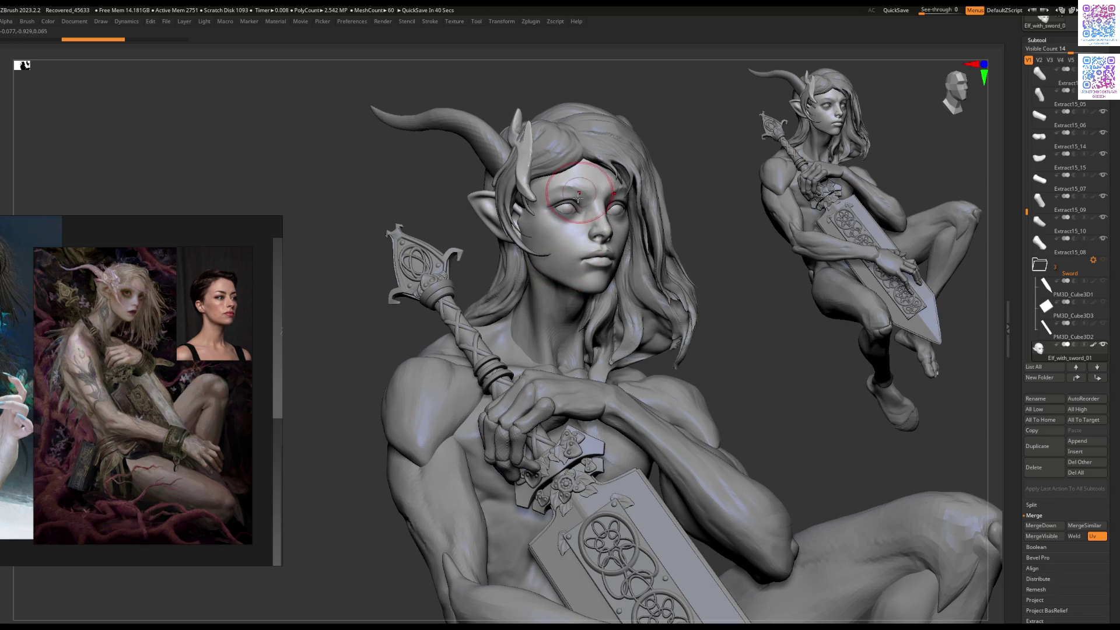
mouse_move(583, 204)
right_mouse_down()
mouse_move(591, 288)
mouse_move(574, 313)
mouse_move(545, 271)
right_mouse_up()
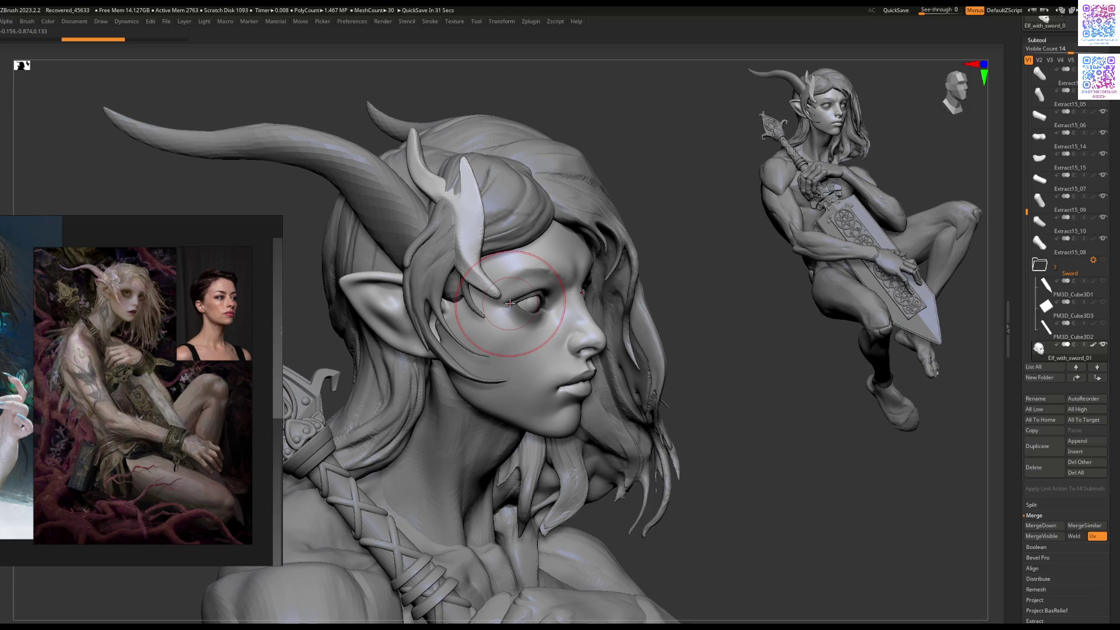
mouse_move(510, 303)
right_mouse_down()
mouse_move(584, 338)
mouse_move(569, 313)
mouse_move(588, 370)
mouse_move(580, 361)
right_mouse_up()
right_click(581, 360)
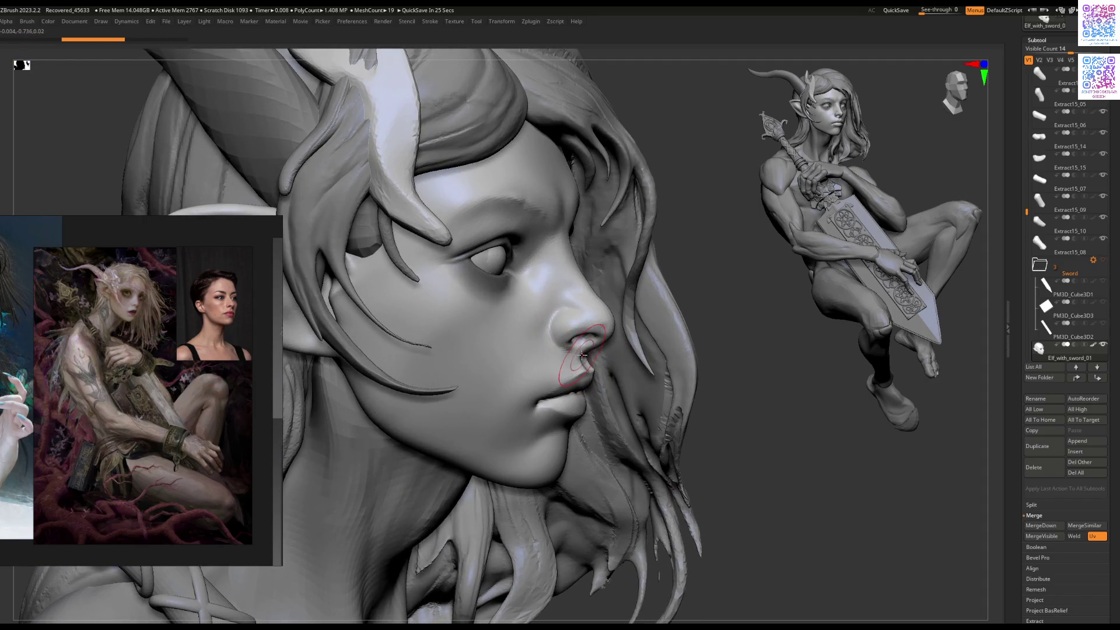
mouse_move(588, 353)
right_mouse_down()
mouse_move(513, 375)
mouse_move(525, 370)
mouse_move(626, 469)
mouse_move(615, 476)
mouse_move(605, 458)
mouse_move(672, 339)
mouse_move(667, 323)
mouse_move(586, 450)
mouse_move(555, 251)
mouse_move(562, 337)
mouse_move(568, 314)
mouse_move(510, 351)
mouse_move(489, 342)
mouse_move(532, 325)
mouse_move(531, 353)
right_mouse_up()
right_click(555, 325)
key("shift+d")
key("d")
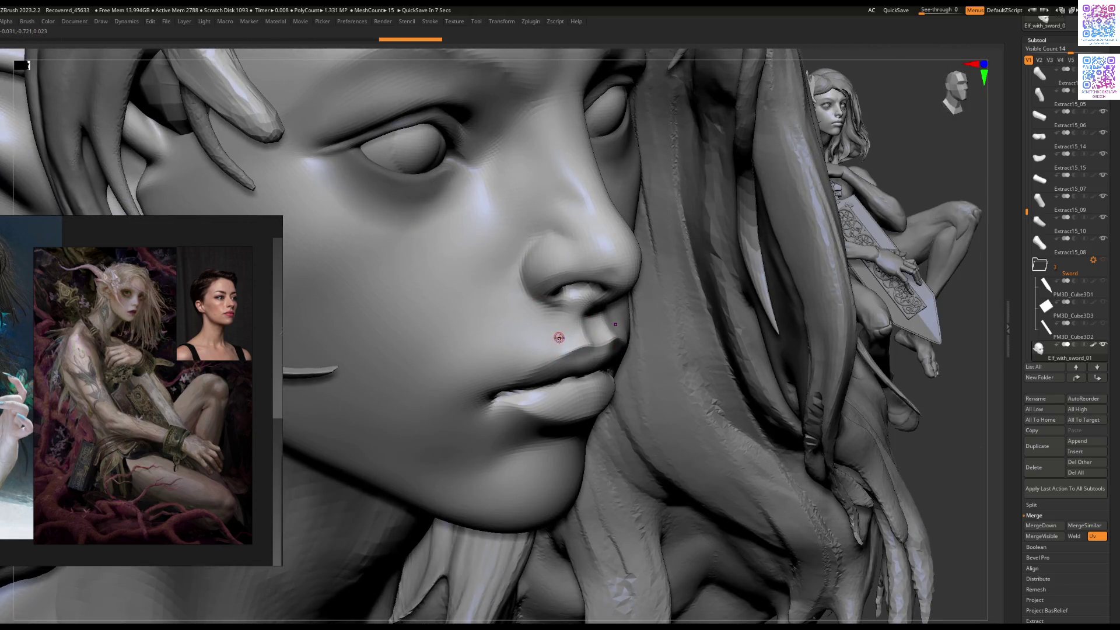
left_click(570, 335)
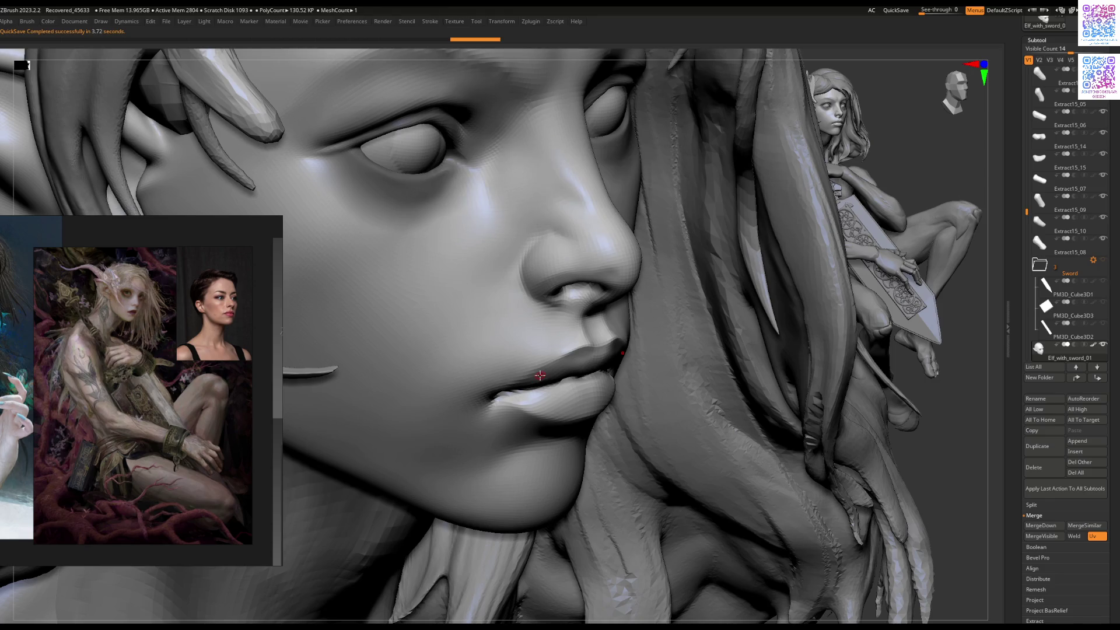
scroll(492, 443, "down", 5)
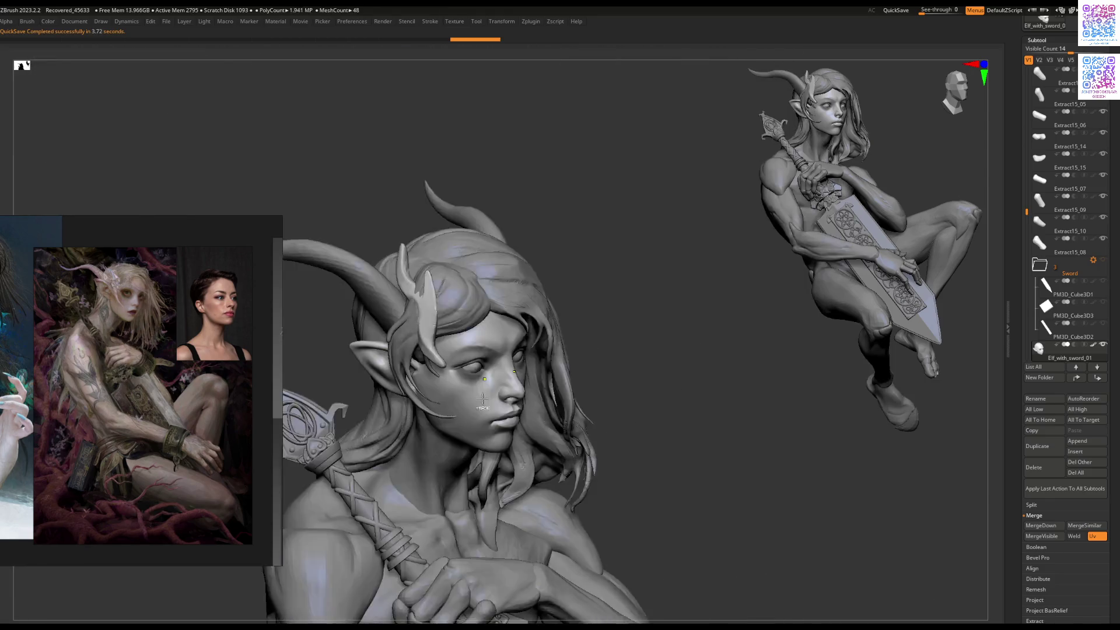
Step: Select the Extract11 piece, then turn and zoom out so the bust sits smaller
mouse_move(468, 386)
right_mouse_down()
mouse_move(510, 359)
mouse_move(465, 261)
right_mouse_up()
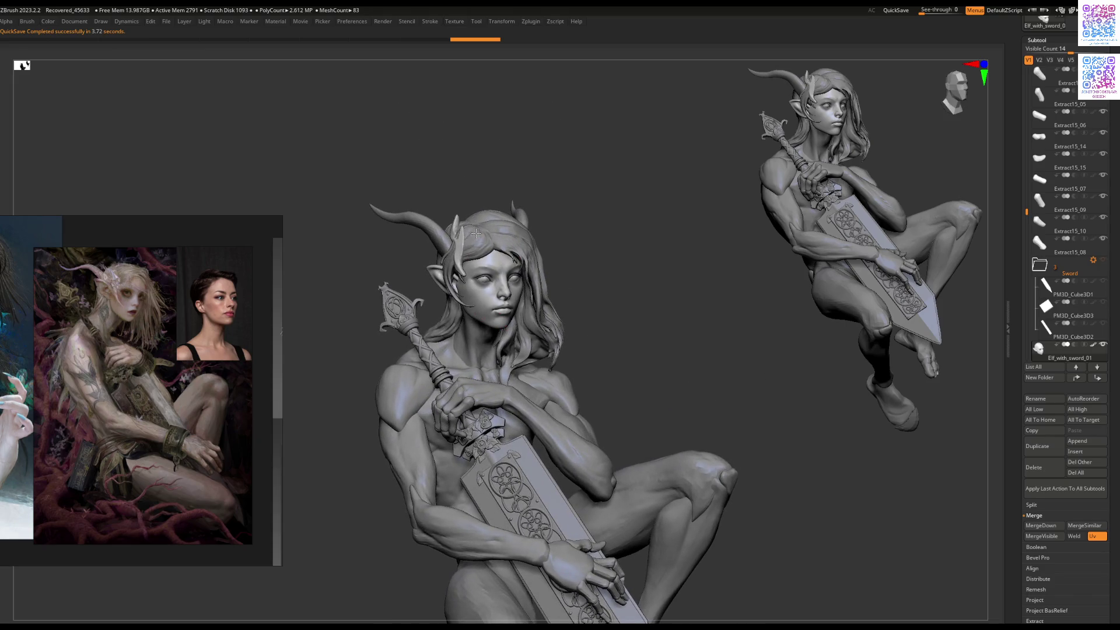
scroll(477, 233, "up", 4)
left_click(486, 278, "alt")
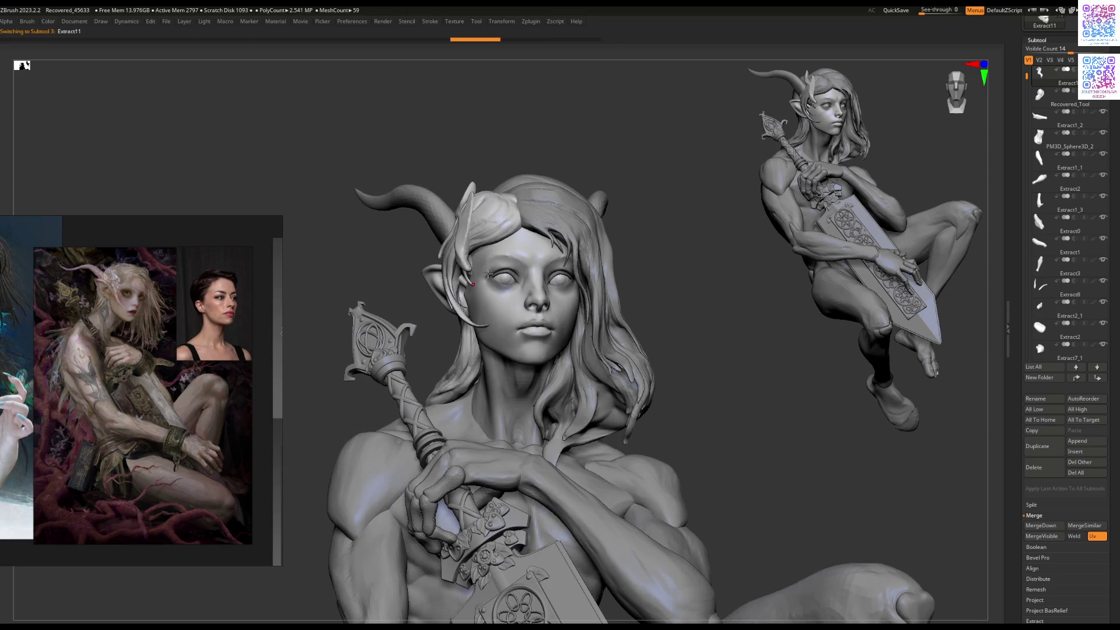
right_click(501, 256)
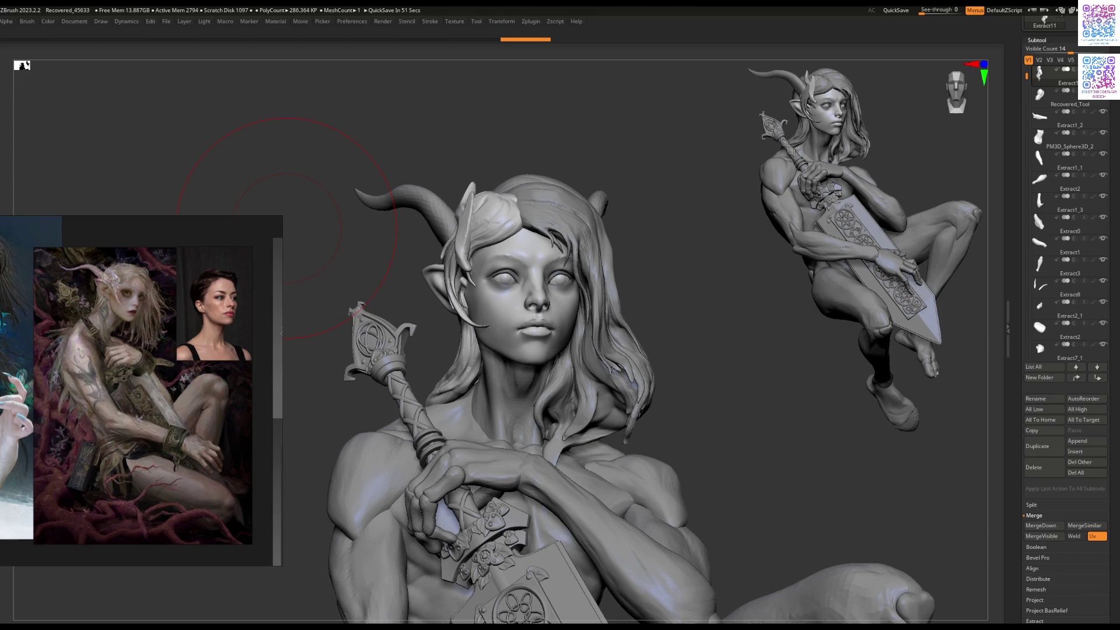
left_click_drag(677, 253, 632, 260)
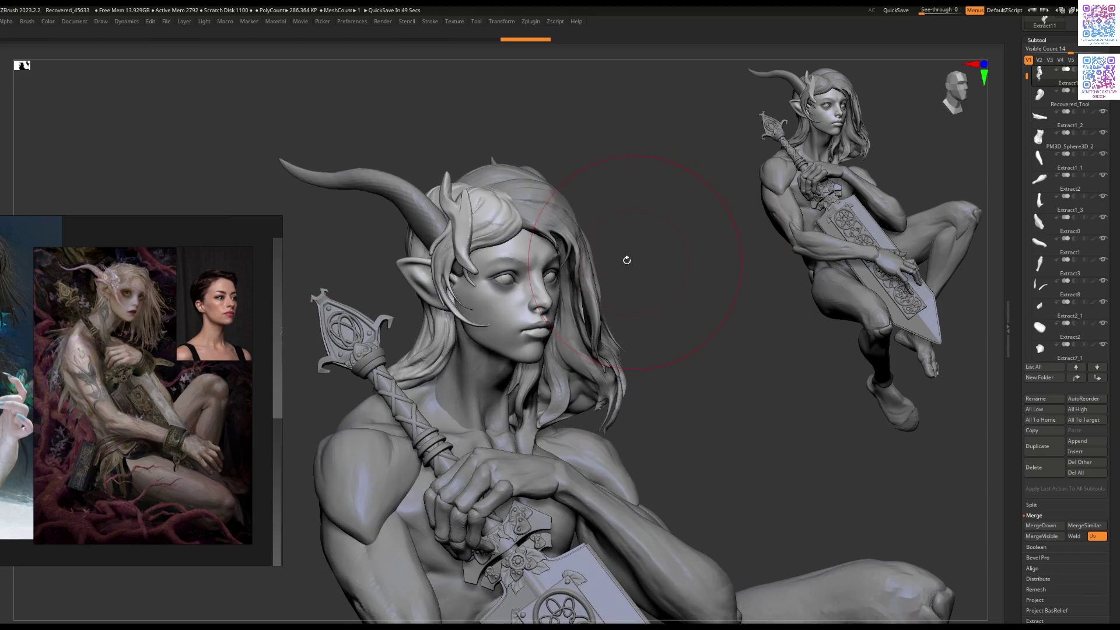
mouse_move(541, 244)
left_mouse_down()
mouse_move(494, 329)
mouse_move(470, 301)
mouse_move(406, 315)
mouse_move(444, 301)
left_mouse_up()
key("space")
Step: Make the elf body active, enlarge the brush, and show the bald head alone in Solo
left_click(443, 301, "alt")
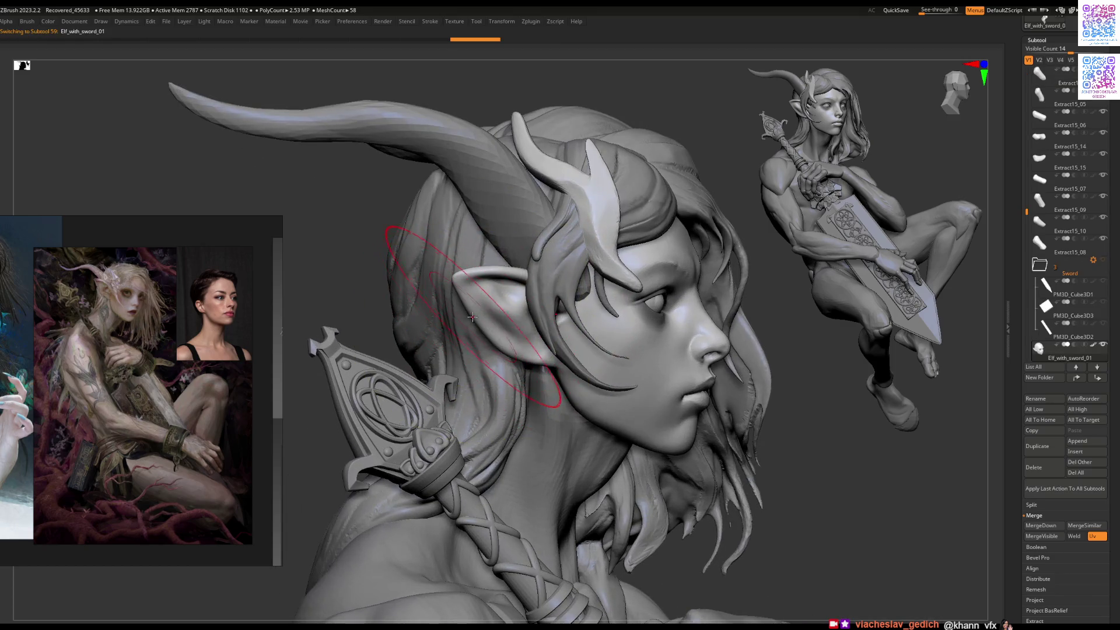
key("b")
key("space")
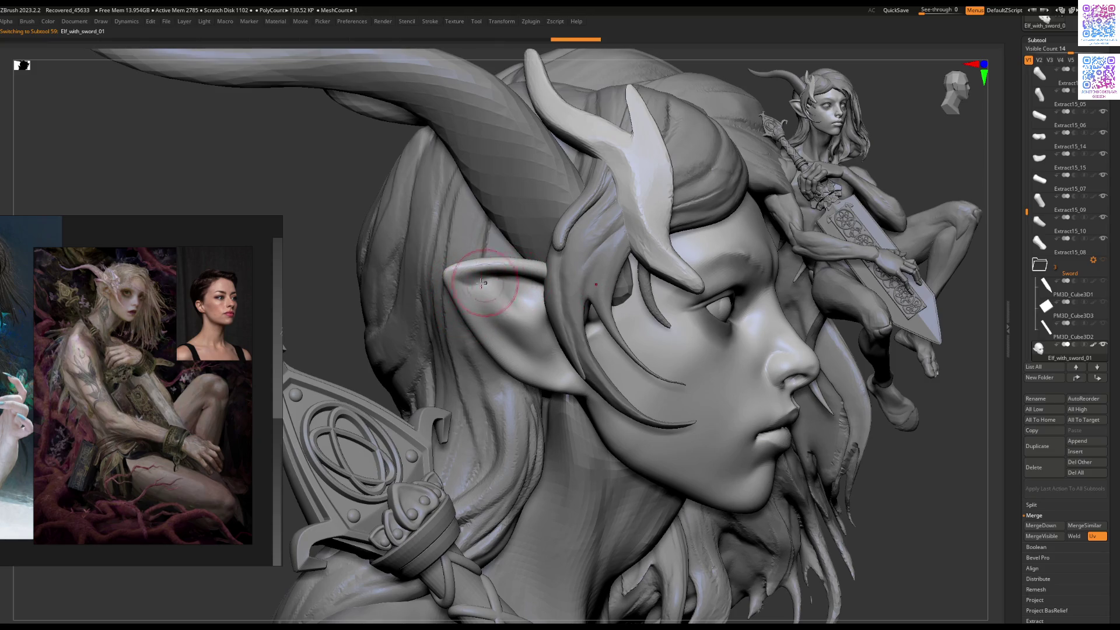
key("space")
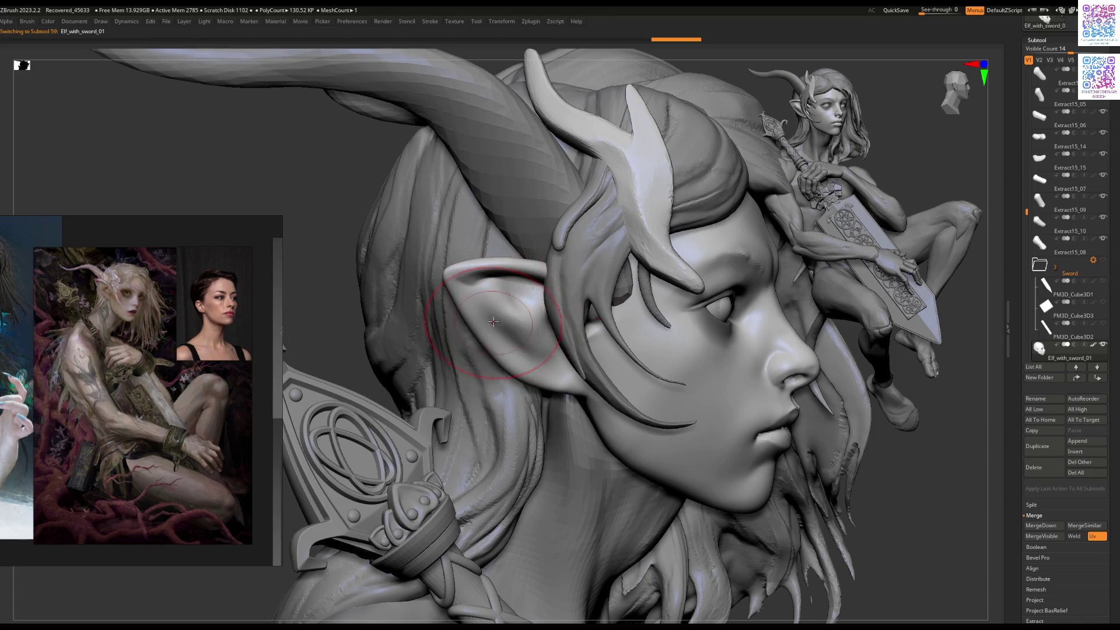
left_click(560, 262, "ctrl+shift")
mouse_move(583, 291)
right_mouse_down()
mouse_move(600, 313)
mouse_move(570, 334)
mouse_move(430, 325)
mouse_move(445, 333)
right_mouse_up()
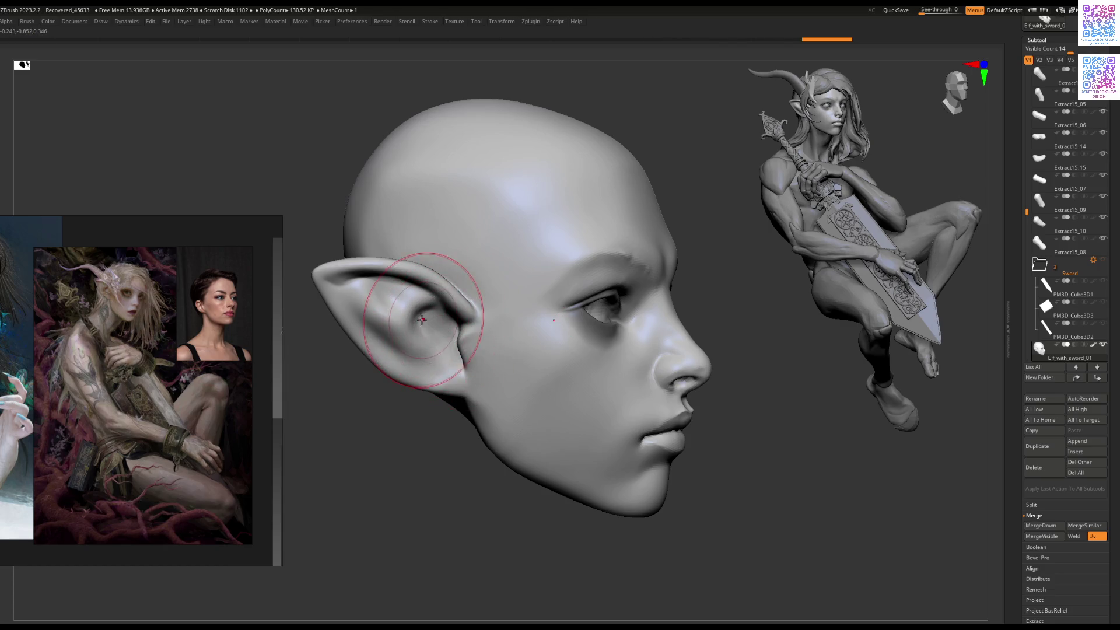
Step: Isolate the head and drop it to a lower subdivision level with Shift+D
right_click_drag(426, 321, 389, 300)
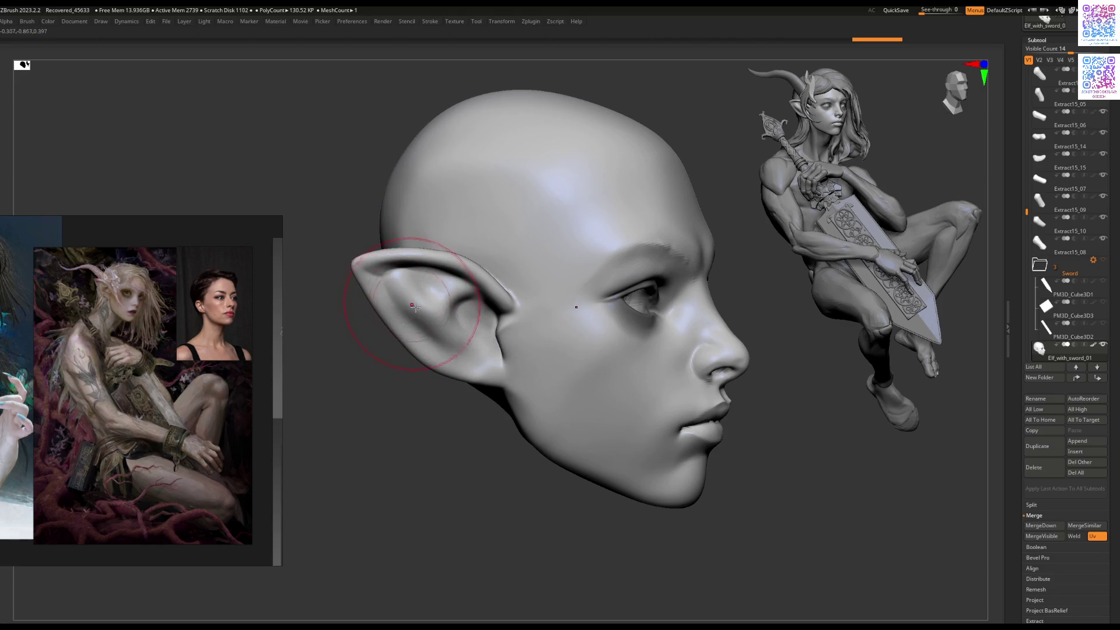
mouse_move(465, 343)
right_mouse_down()
mouse_move(472, 298)
mouse_move(425, 344)
mouse_move(450, 362)
mouse_move(401, 349)
mouse_move(412, 359)
mouse_move(401, 308)
mouse_move(432, 340)
right_mouse_up()
key("alt+s")
key("alt+s")
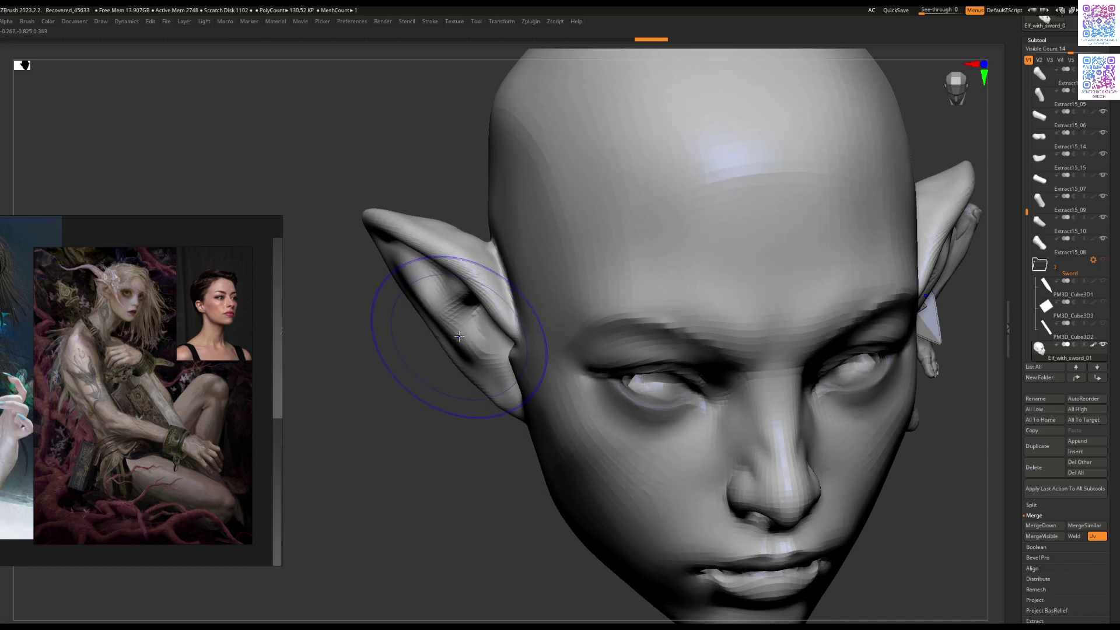
key("shift+d")
key("shift+d")
key("space")
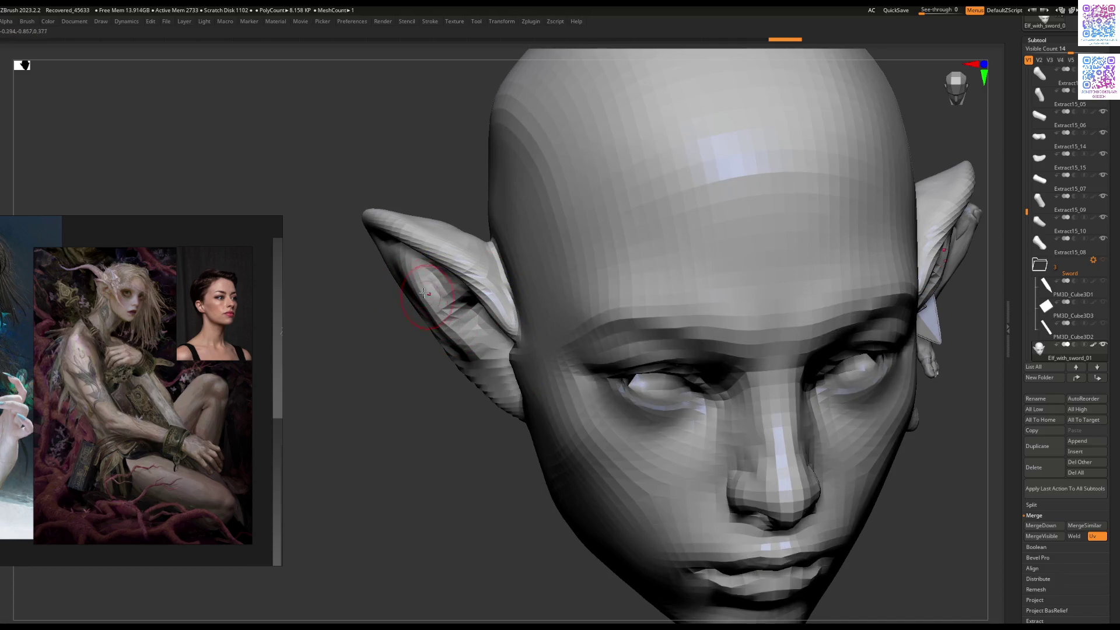
right_click_drag(417, 291, 433, 328)
Step: Reshape the inner ear fold and soften its crease with a larger brush
key("space")
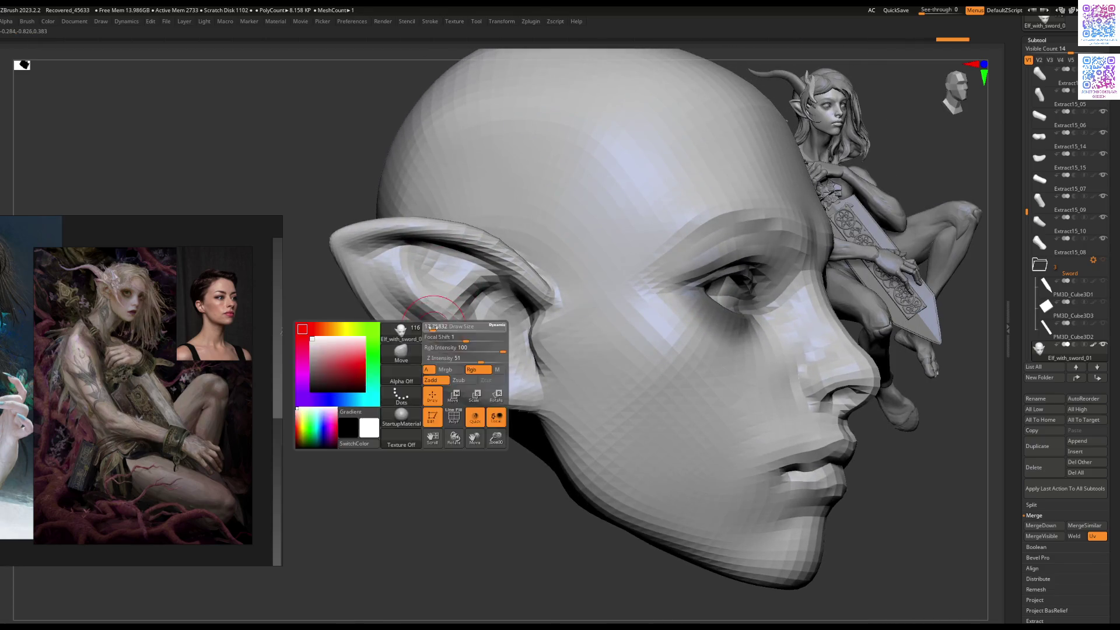
left_click_drag(452, 335, 459, 321)
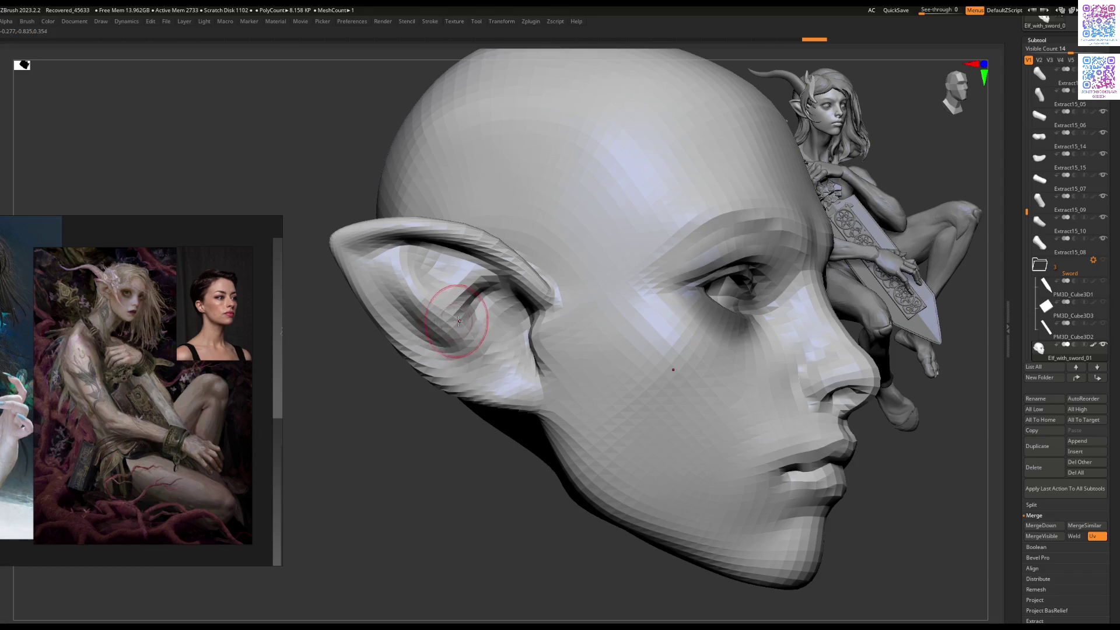
scroll(111, 279, "up", 5)
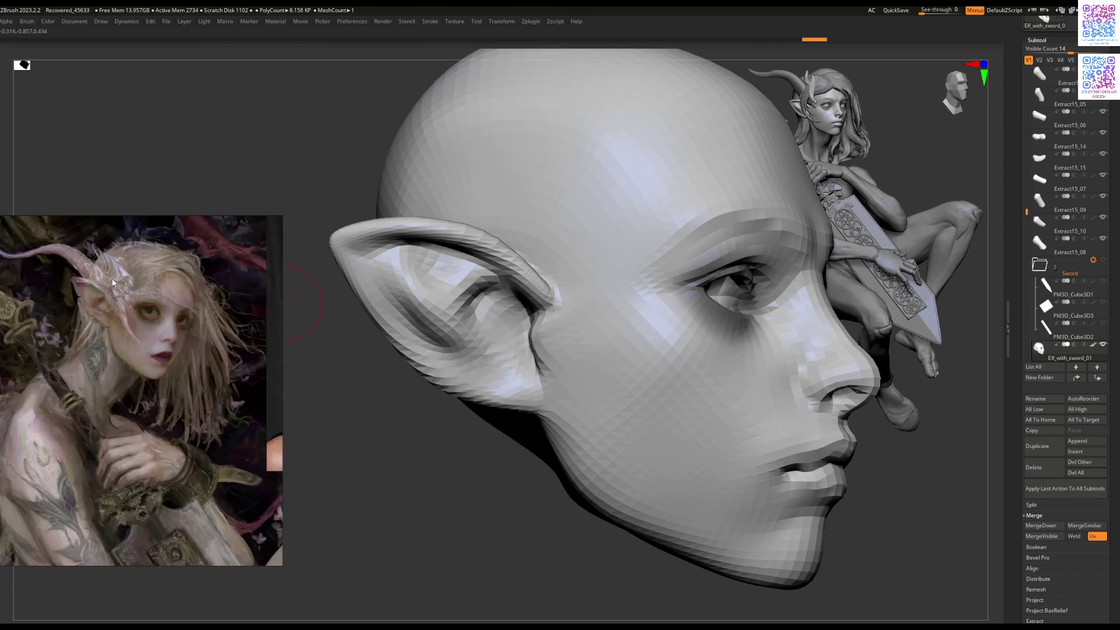
key("space")
key("space")
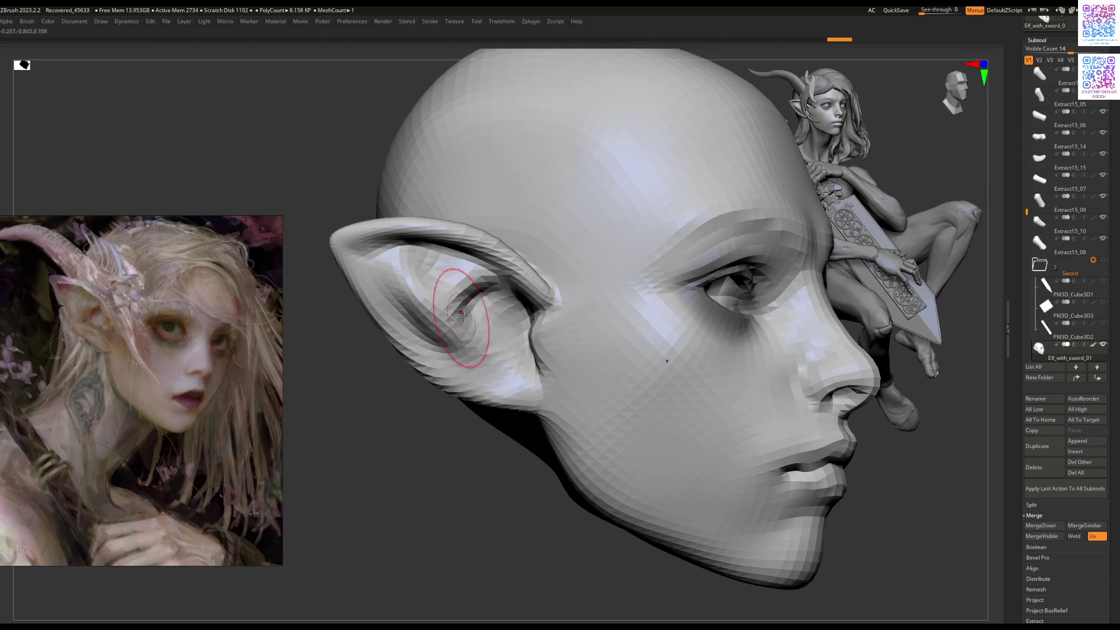
left_click_drag(461, 315, 485, 341)
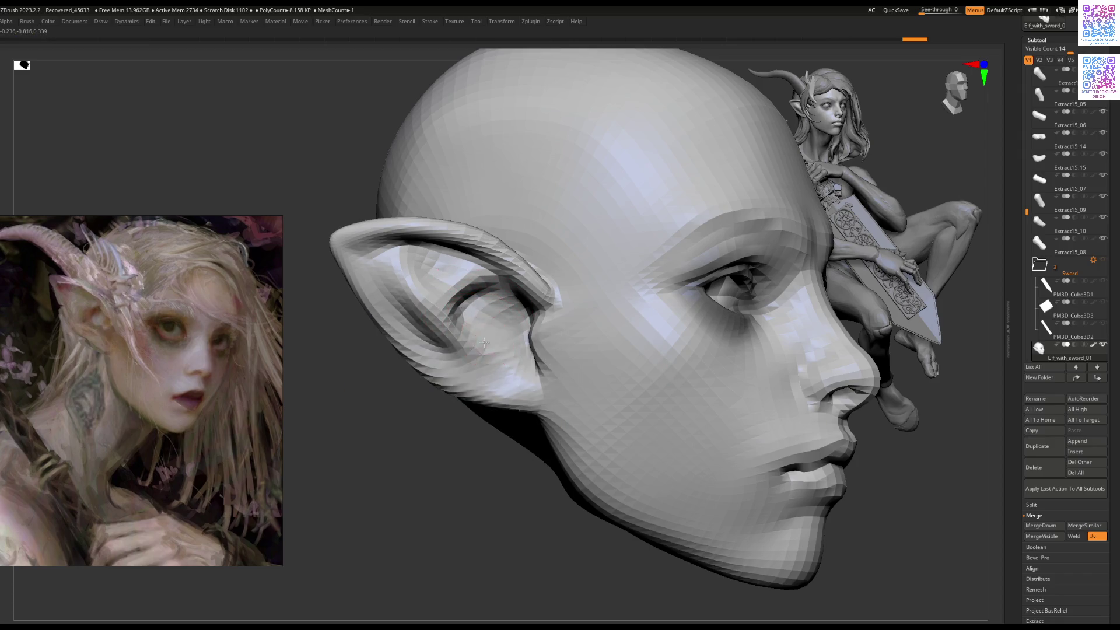
Step: Add another clay stroke inside the ear, then turn the head to show more forehead
key("space")
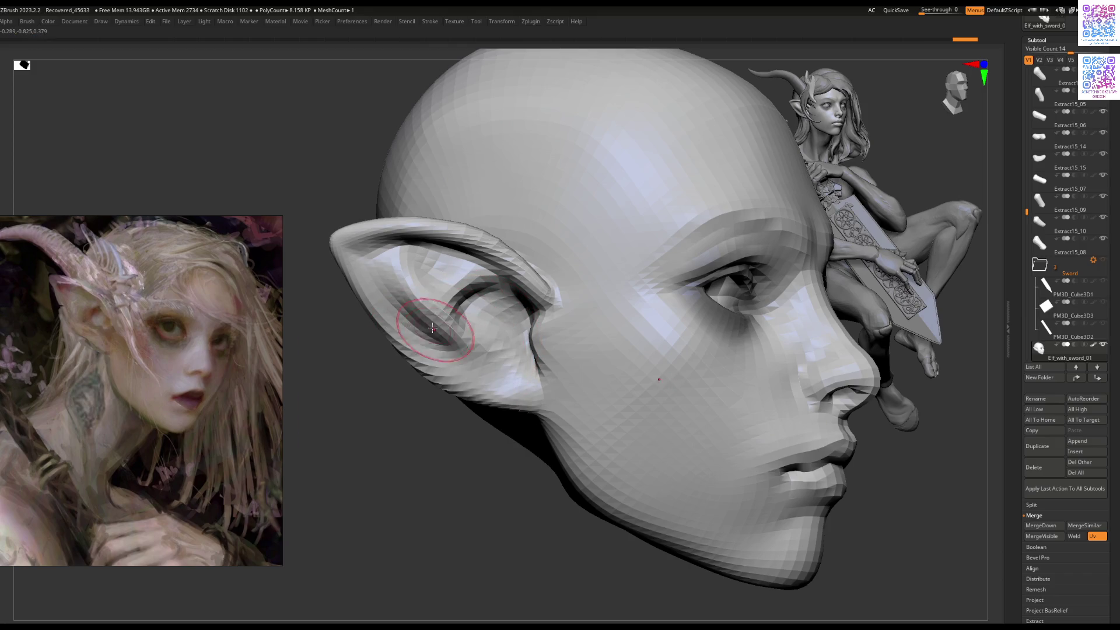
left_click_drag(410, 316, 429, 333)
right_click_drag(409, 308, 414, 323)
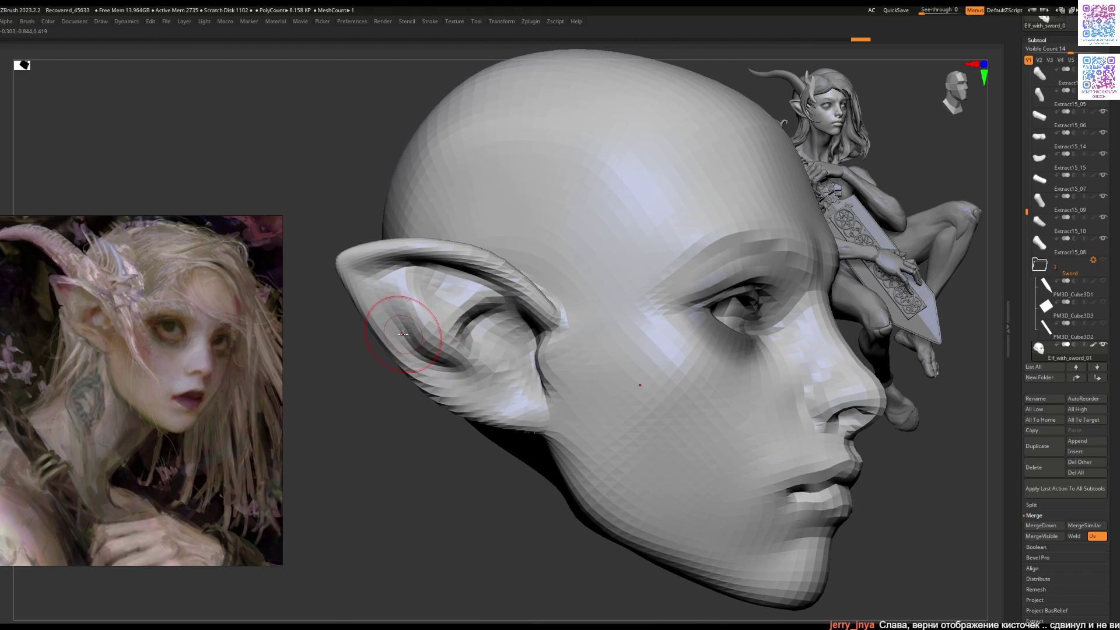
right_click_drag(421, 296, 430, 300)
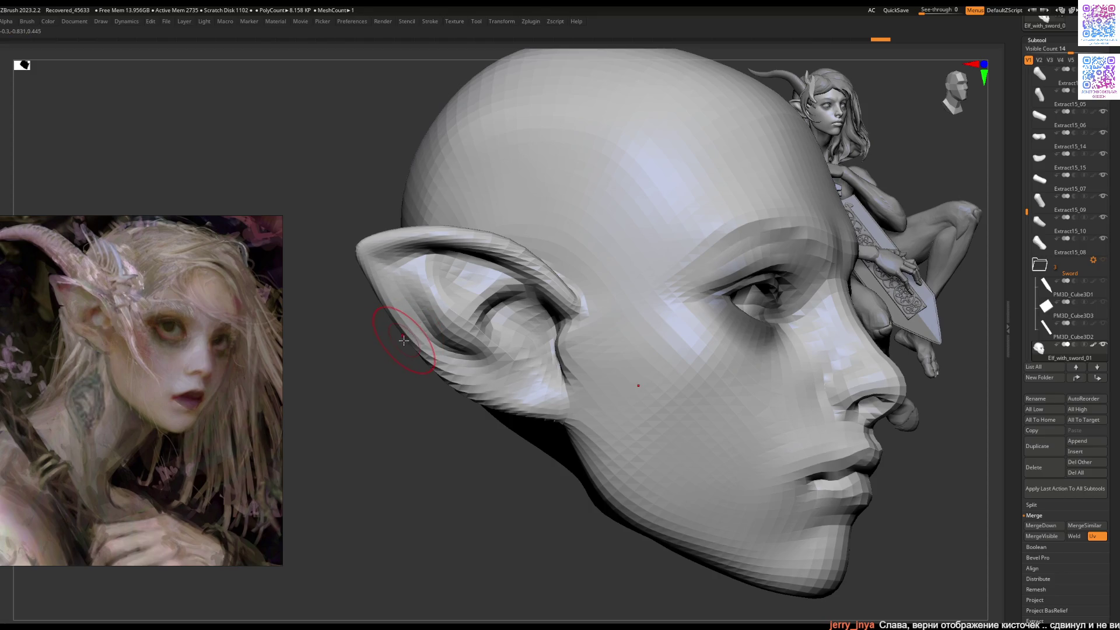
mouse_move(421, 321)
right_mouse_down()
mouse_move(435, 305)
mouse_move(458, 332)
right_mouse_up()
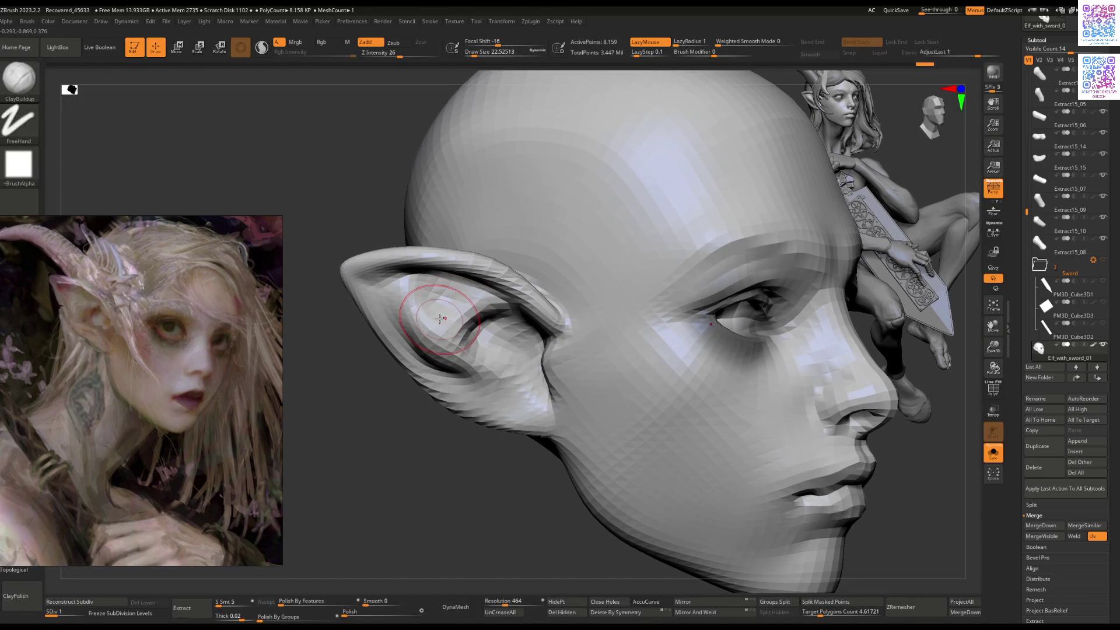
Step: Sculpt the inner ear hollow and switch to the Move brush (B, M, V)
left_click_drag(441, 318, 439, 322)
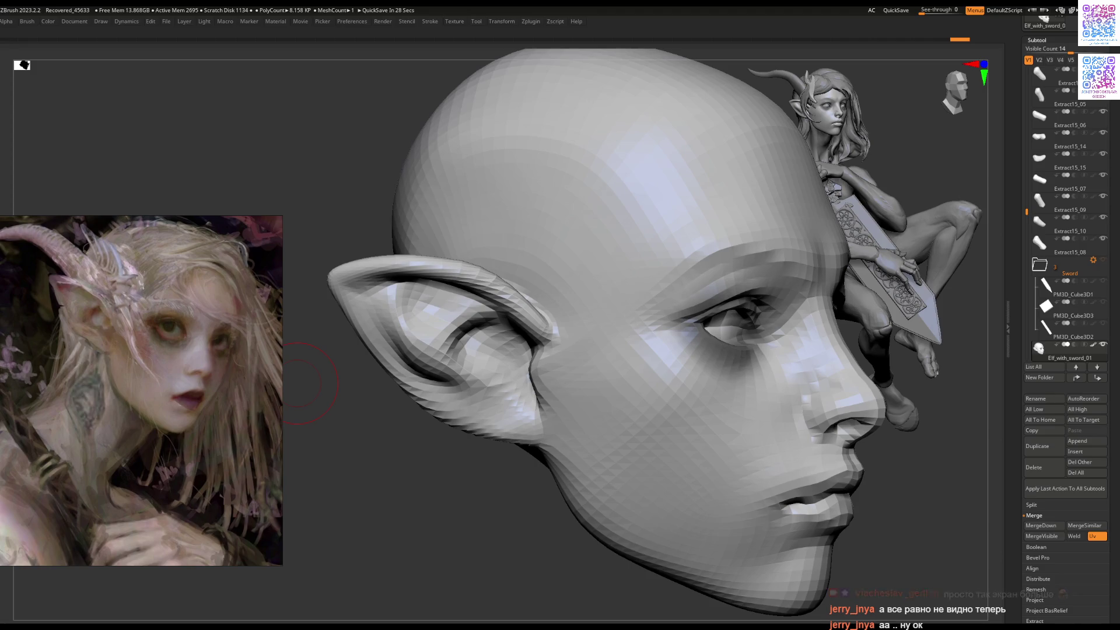
key("Tab")
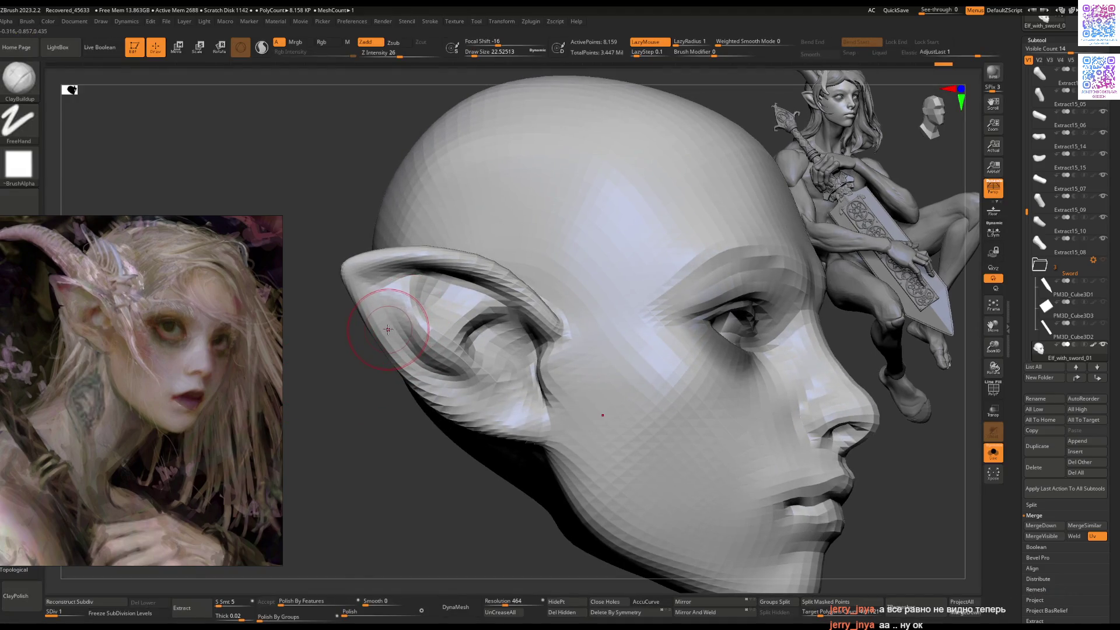
key("b")
key("m")
key("v")
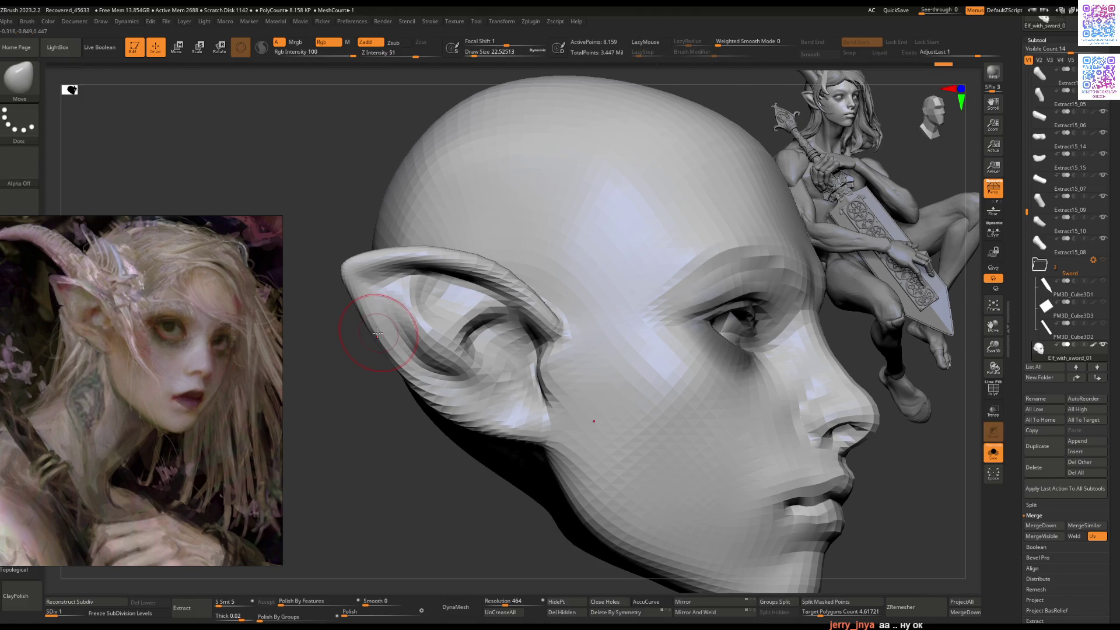
Step: Flatten the surface around the ear with a large Flatten brush, then return to ClayBuildup
key("b")
key("f")
key("l")
mouse_move(576, 328)
left_mouse_down()
mouse_move(545, 331)
mouse_move(554, 342)
left_mouse_up()
key("b")
key("c")
key("b")
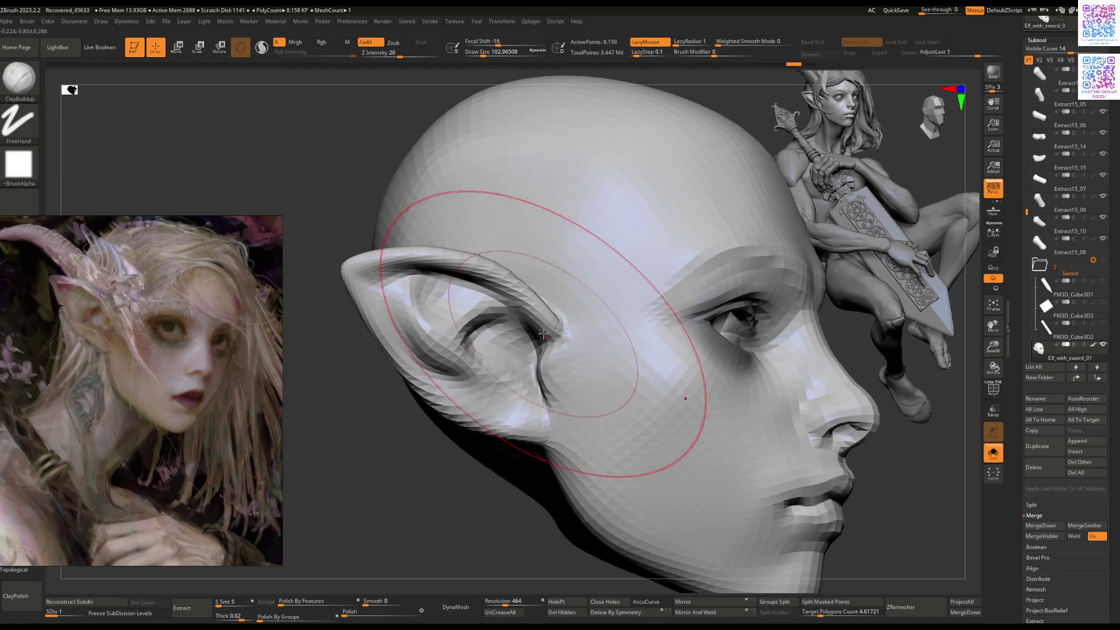
key("Tab")
mouse_move(540, 348)
right_mouse_down()
mouse_move(500, 275)
mouse_move(513, 350)
mouse_move(529, 350)
right_mouse_up()
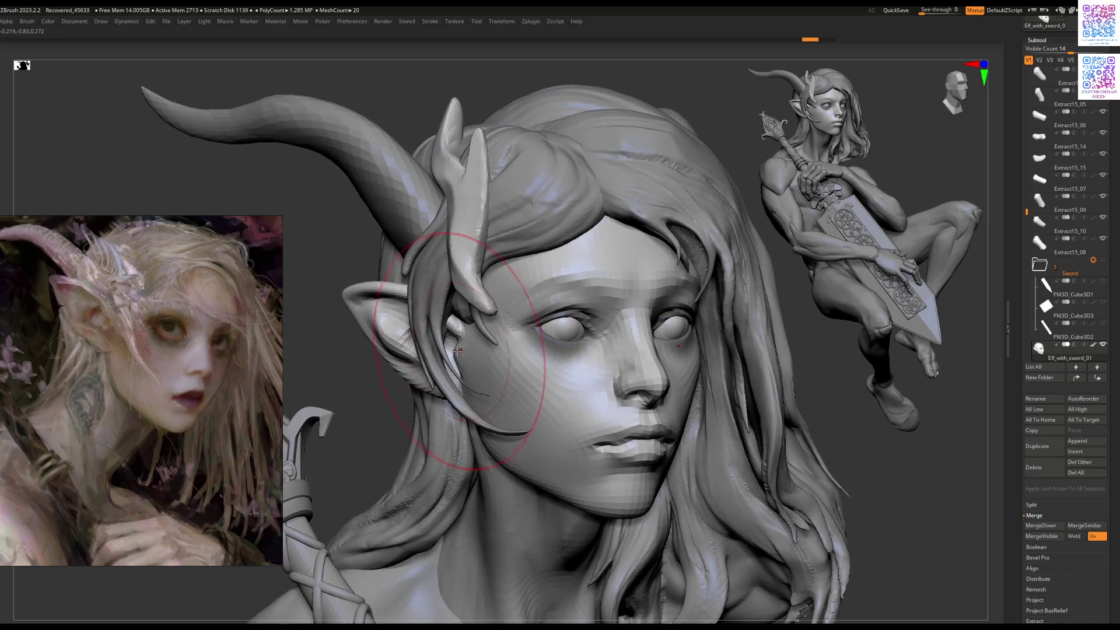
Step: Zoom onto the ear in profile and reshape its inner surface
left_click_drag(458, 352, 422, 341)
key("space")
right_click_drag(422, 341, 467, 349, "ctrl")
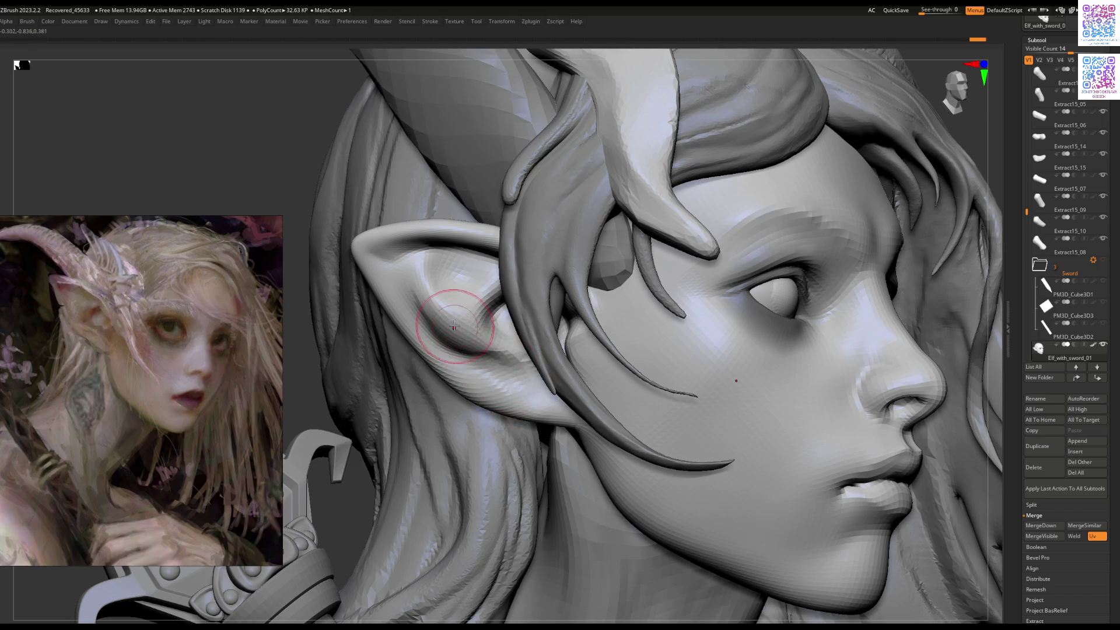
right_click_drag(440, 302, 429, 328)
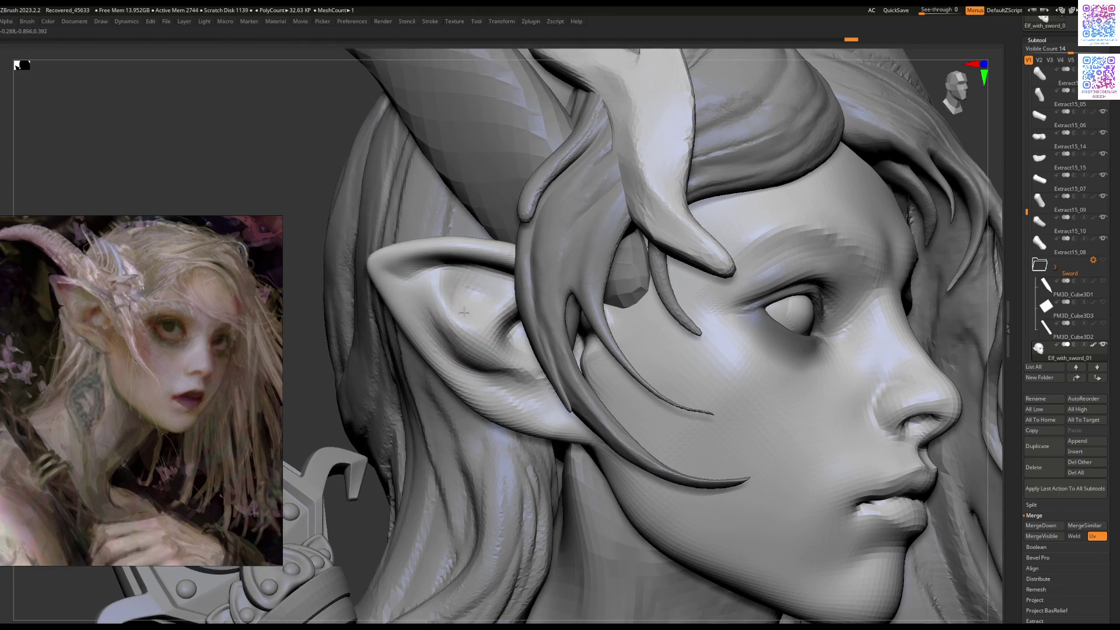
left_click_drag(460, 303, 430, 301)
Step: Enlarge the brush and rotate and zoom around the bust to review the ear
mouse_move(484, 366)
right_mouse_down()
mouse_move(467, 381)
mouse_move(475, 370)
right_mouse_up()
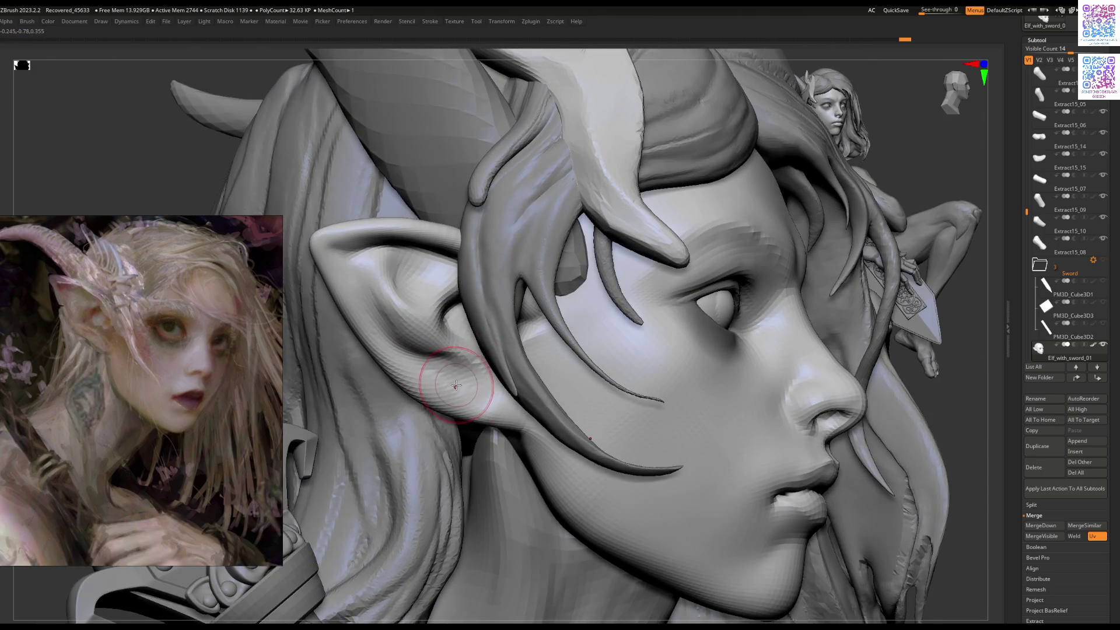
right_click_drag(470, 394, 385, 300)
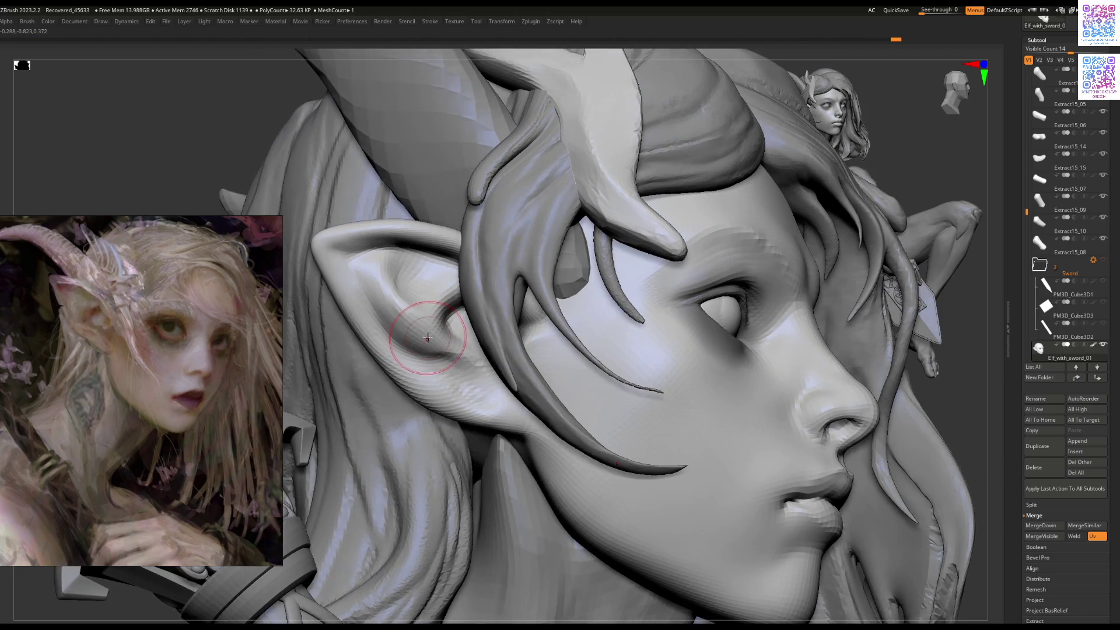
right_click(431, 333)
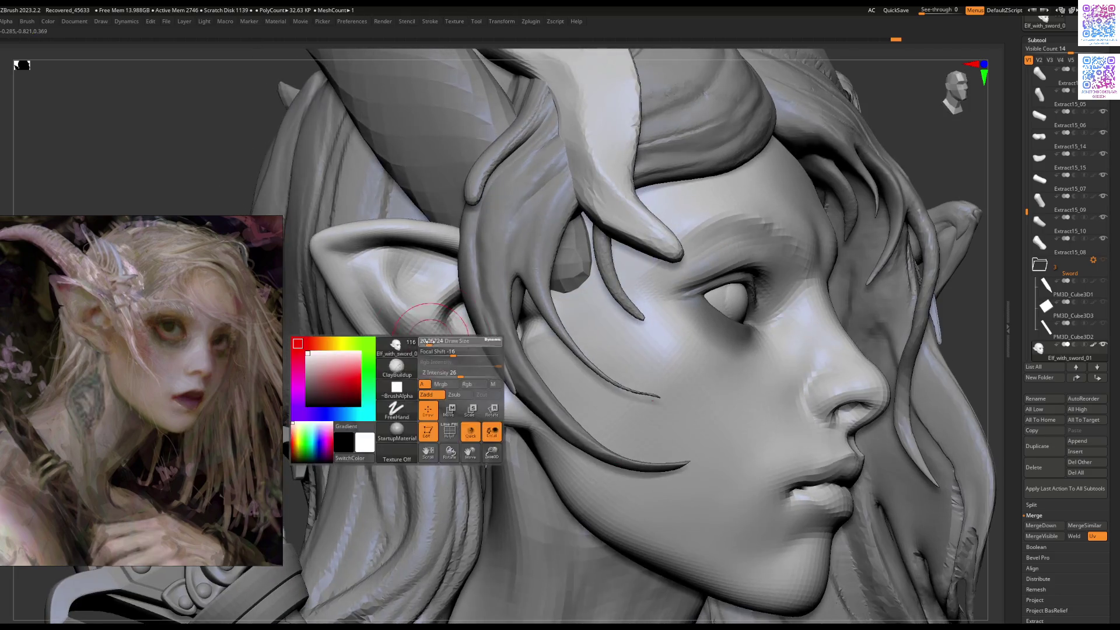
key("]")
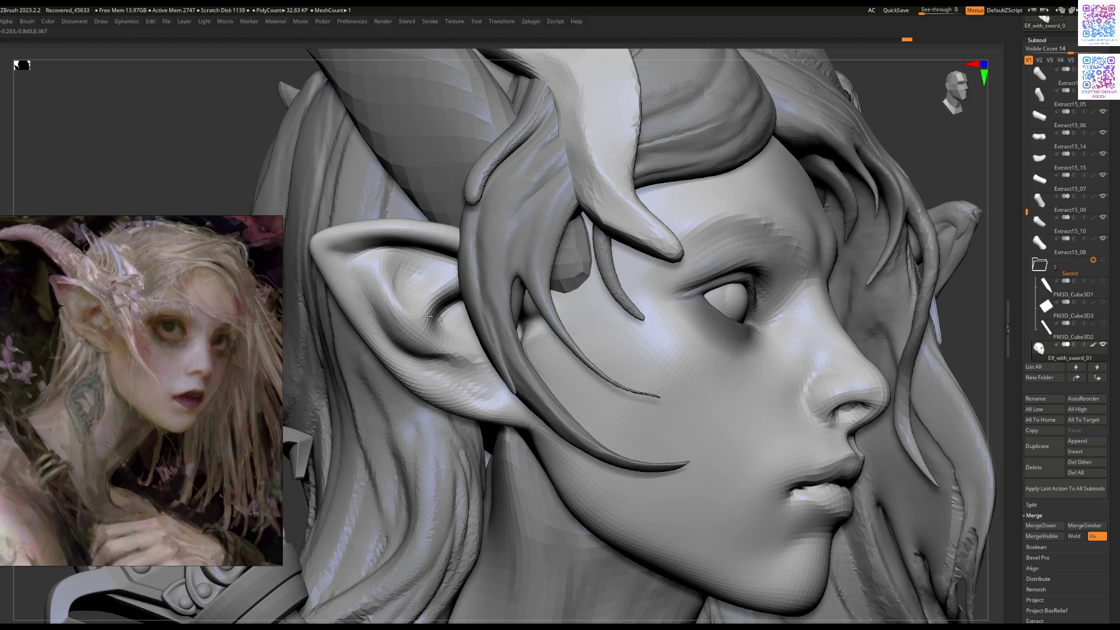
right_click(396, 305)
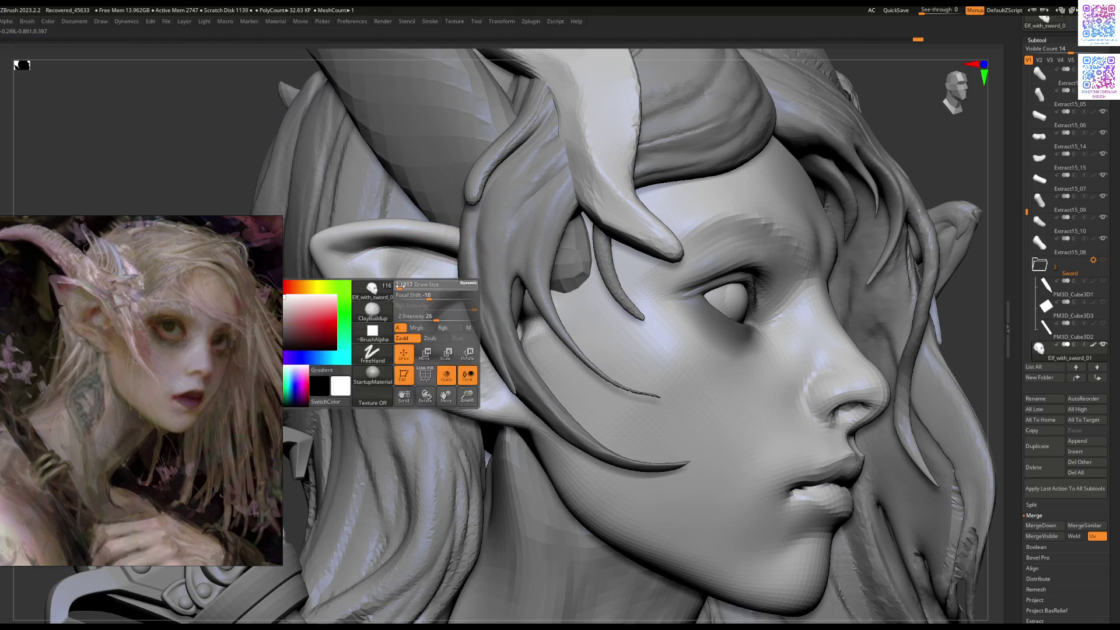
right_click_drag(396, 305, 401, 284)
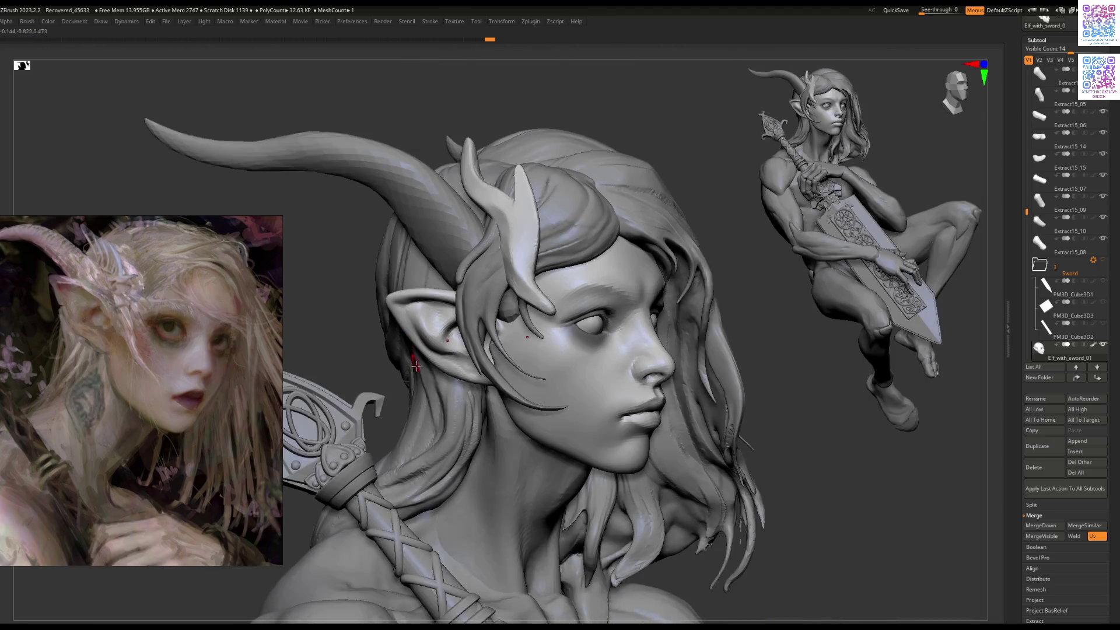
mouse_move(399, 407)
right_mouse_down()
mouse_move(388, 329)
mouse_move(399, 334)
right_mouse_up()
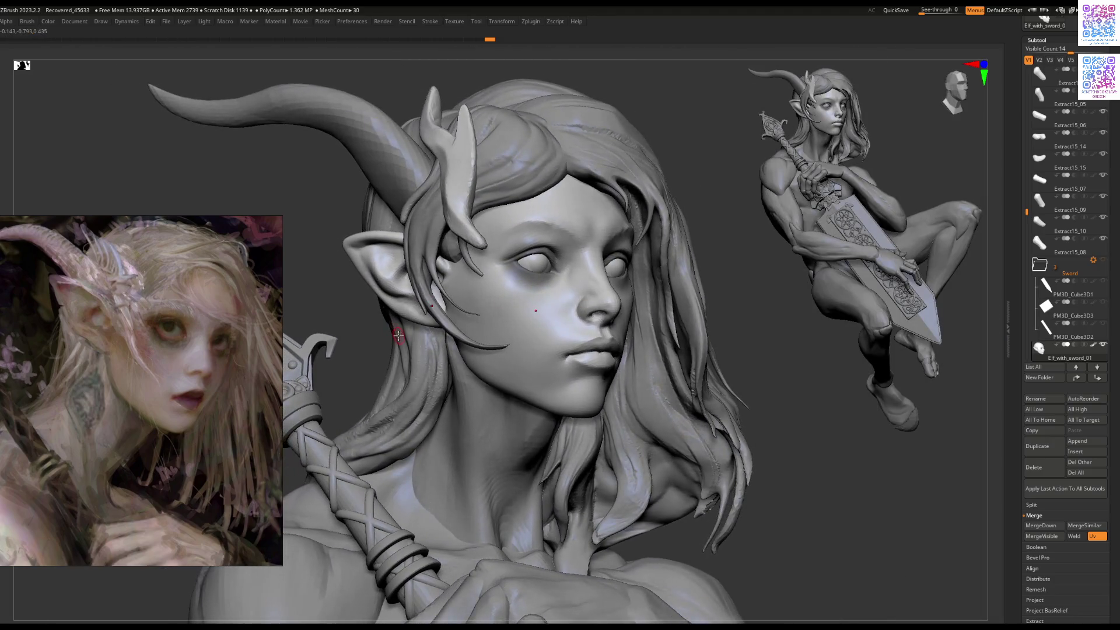
mouse_move(418, 296)
right_mouse_down()
mouse_move(398, 294)
mouse_move(447, 267)
right_mouse_up()
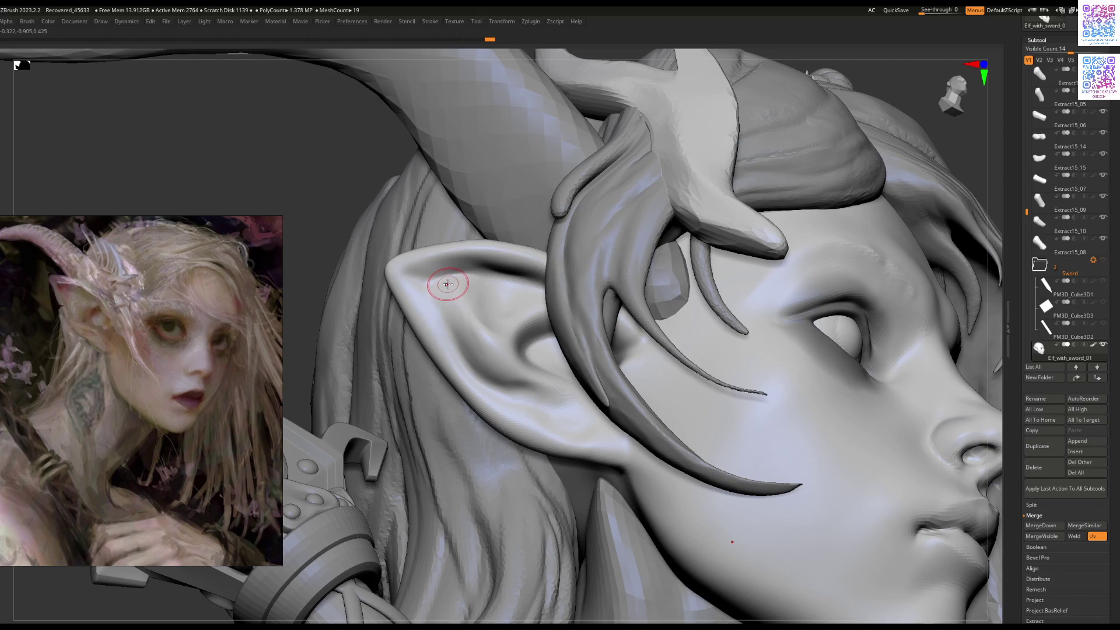
Step: Enlarge the brush further, view the whole figure from a low angle, and select Extract11
key("bracketright")
key("bracketright")
key("bracketright")
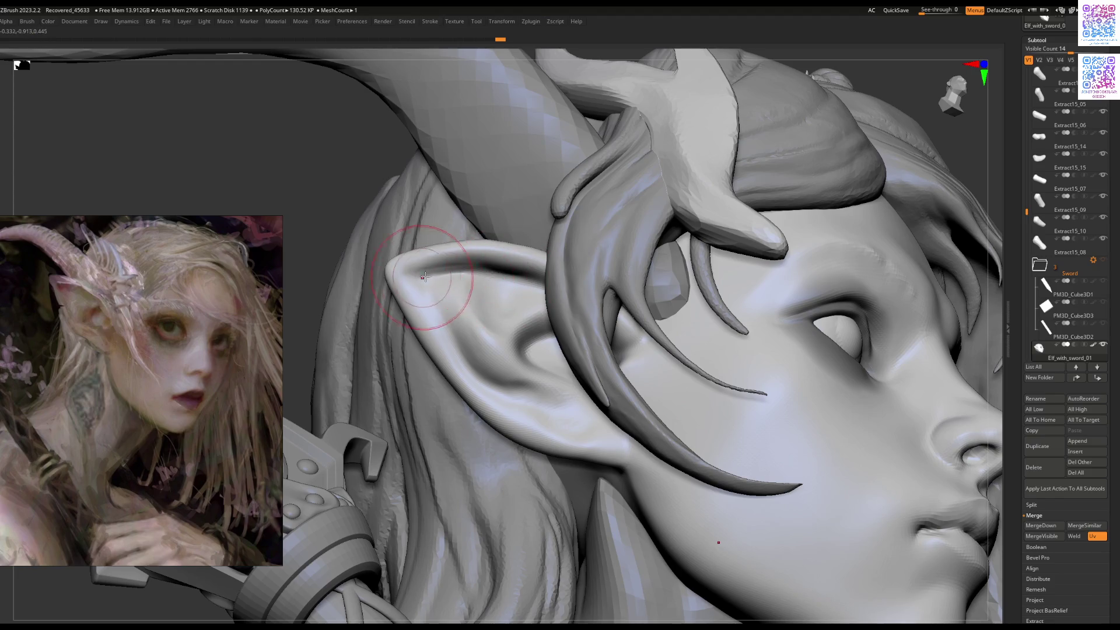
key("f")
mouse_move(488, 371)
right_mouse_down()
mouse_move(443, 348)
mouse_move(542, 317)
right_mouse_up()
scroll(502, 290, "up", 5)
left_click(502, 290, "alt")
scroll(502, 290, "up", 3)
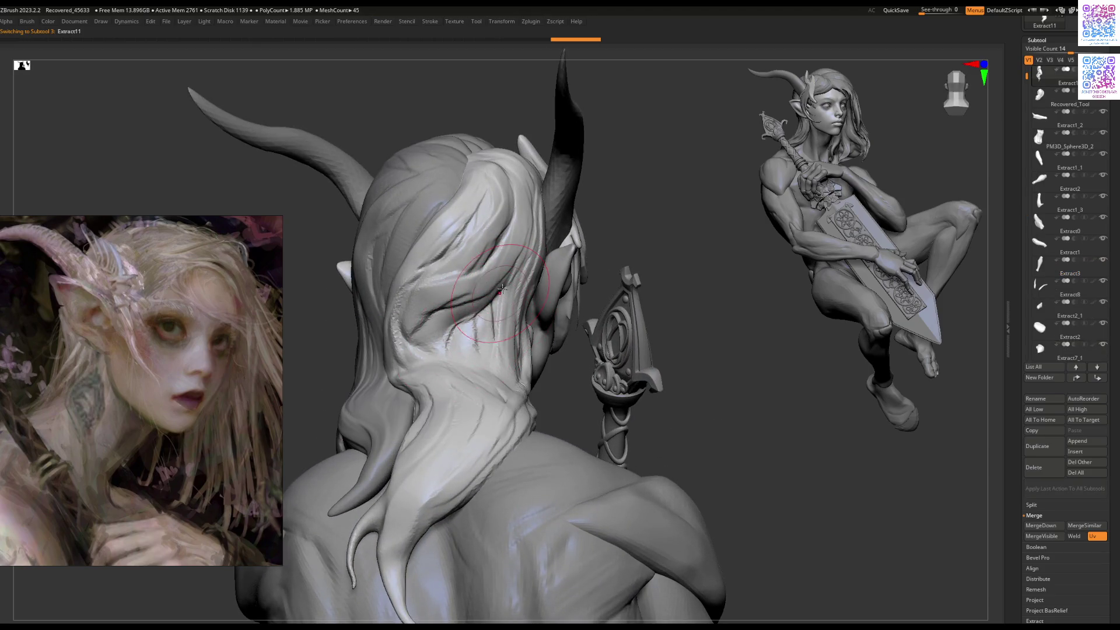
Step: Orbit from a three-quarter face view out to the whole seated figure in profile
key("space")
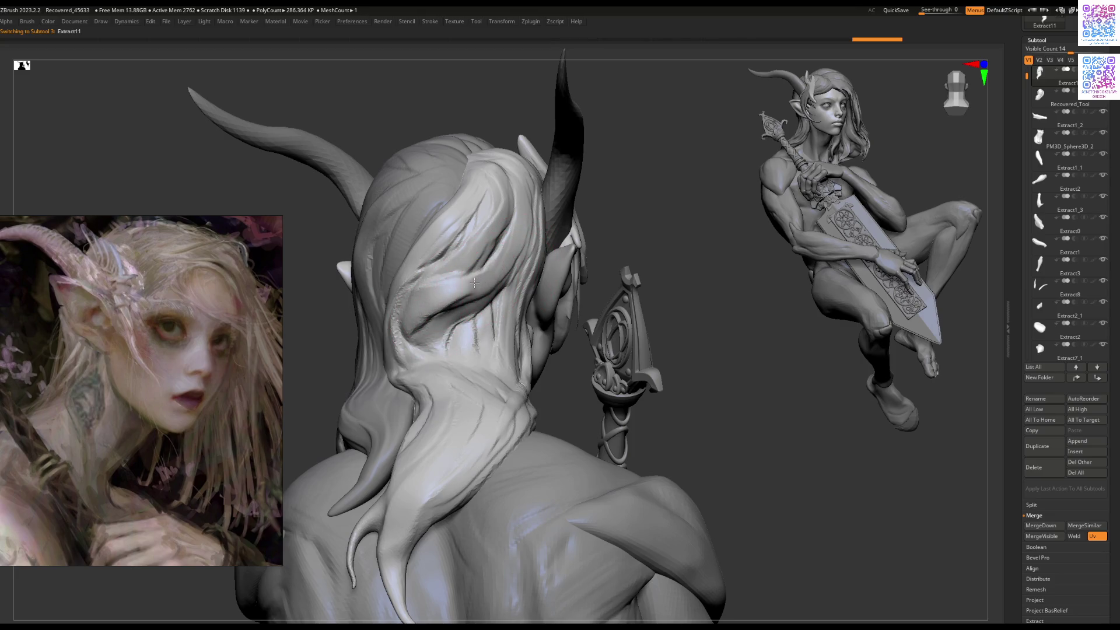
mouse_move(426, 301)
right_mouse_down()
mouse_move(498, 353)
mouse_move(460, 369)
mouse_move(440, 344)
right_mouse_up()
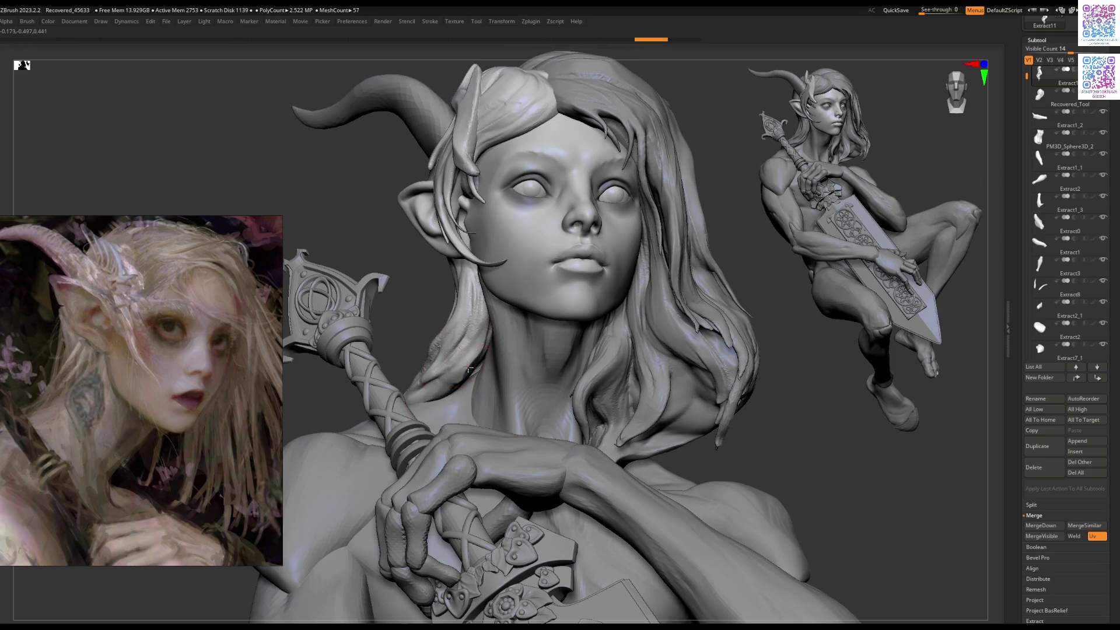
mouse_move(480, 376)
right_mouse_down()
mouse_move(446, 338)
mouse_move(427, 342)
mouse_move(427, 377)
right_mouse_up()
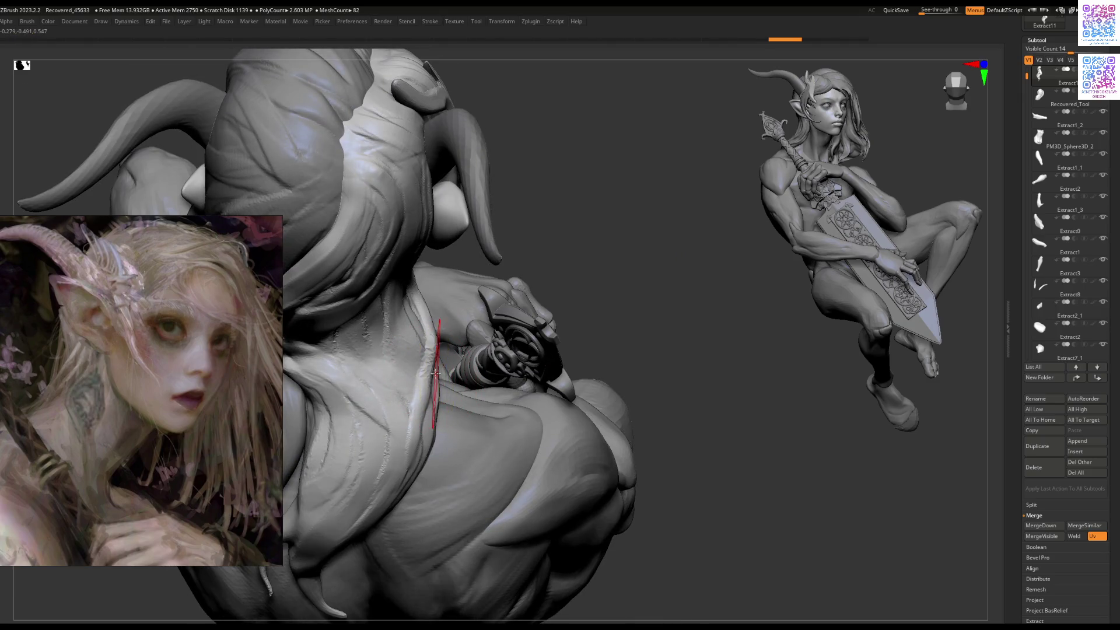
right_click_drag(430, 439, 467, 321)
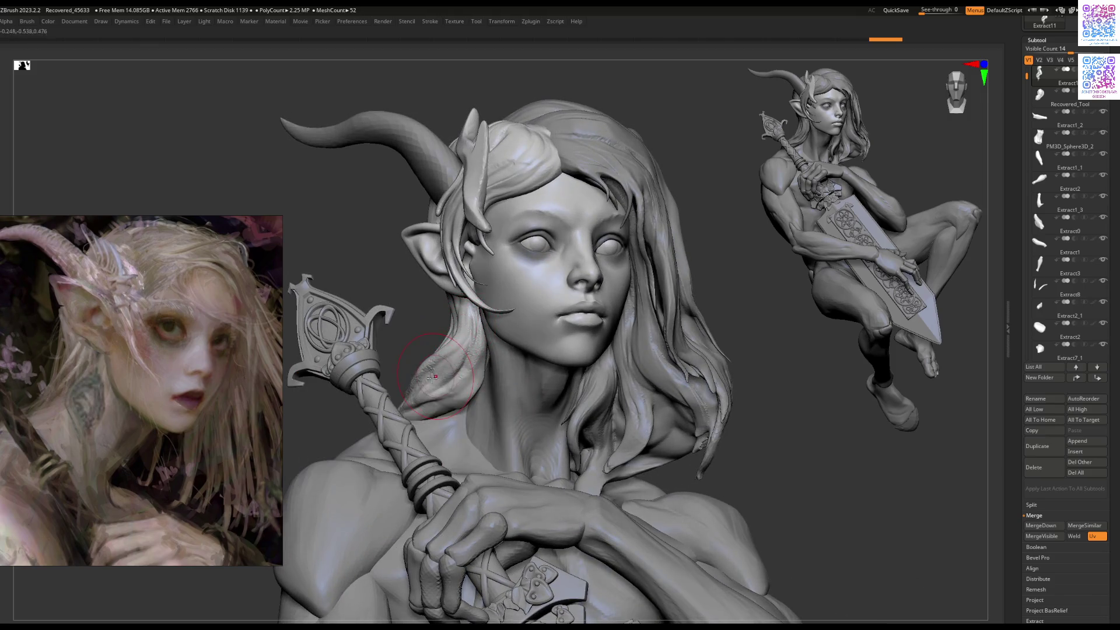
mouse_move(418, 375)
right_mouse_down()
mouse_move(440, 385)
mouse_move(420, 400)
mouse_move(466, 367)
mouse_move(513, 370)
mouse_move(446, 373)
mouse_move(435, 396)
mouse_move(412, 362)
mouse_move(476, 347)
right_mouse_up()
key("space")
key("space")
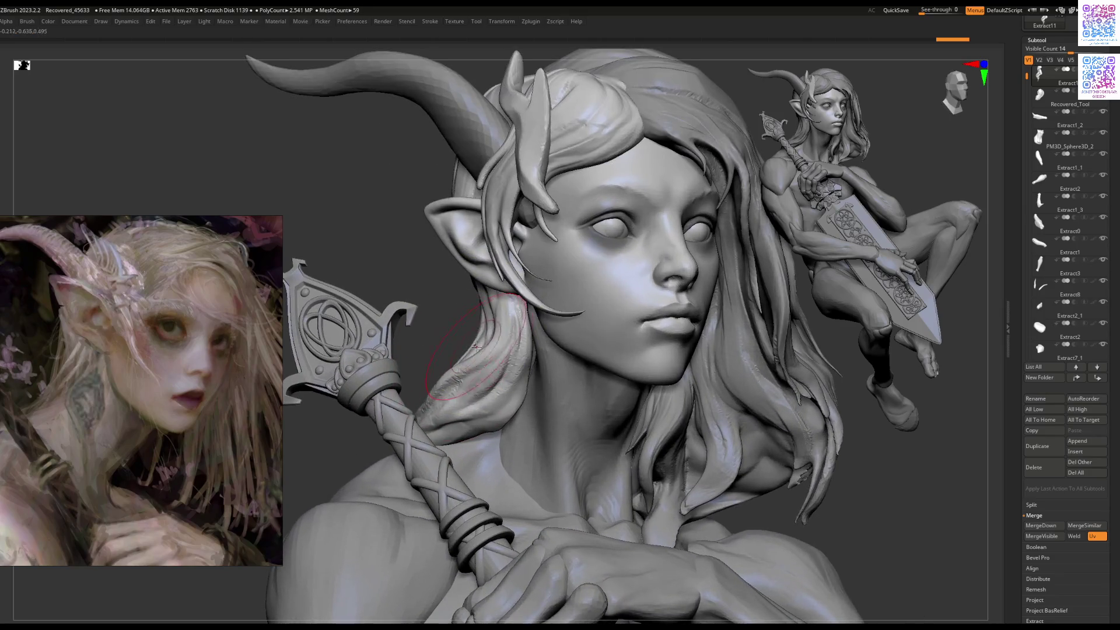
Step: Resize the brush with [ and ], then select the Elf_with_sword_01 body and frame the head
key("bracketleft")
key("bracketleft")
key("bracketright")
right_click_drag(481, 346, 493, 369)
left_click(584, 368, "alt")
mouse_move(584, 367)
right_mouse_down()
mouse_move(553, 360)
mouse_move(501, 408)
right_mouse_up()
key("space")
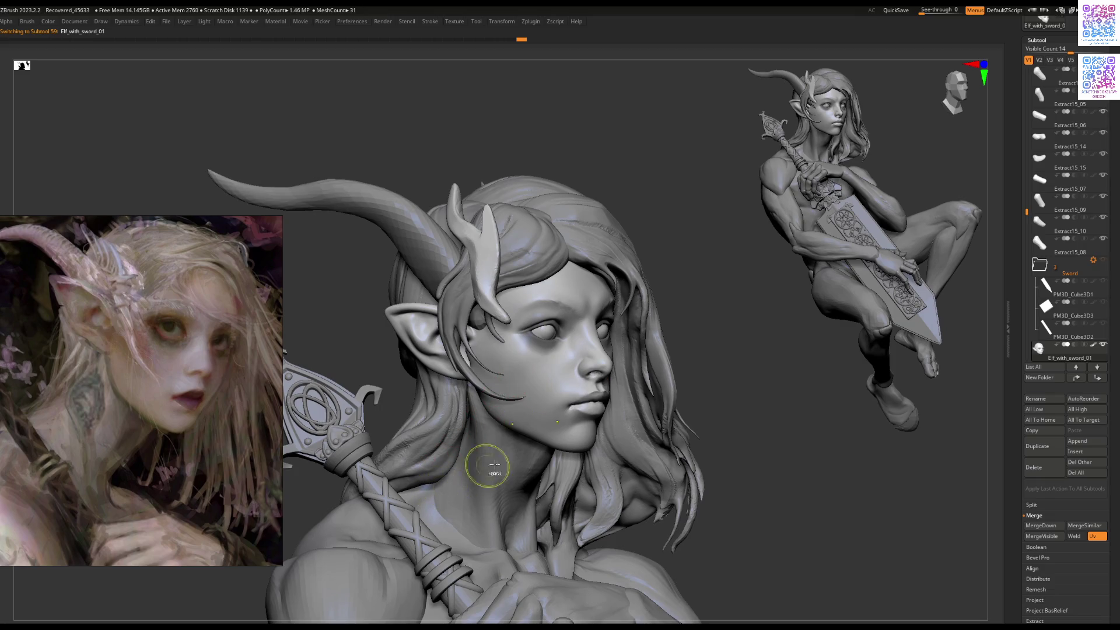
Step: Zoom in on the nose and lips and shrink the brush Draw Size
right_click_drag(580, 417, 627, 378, "ctrl")
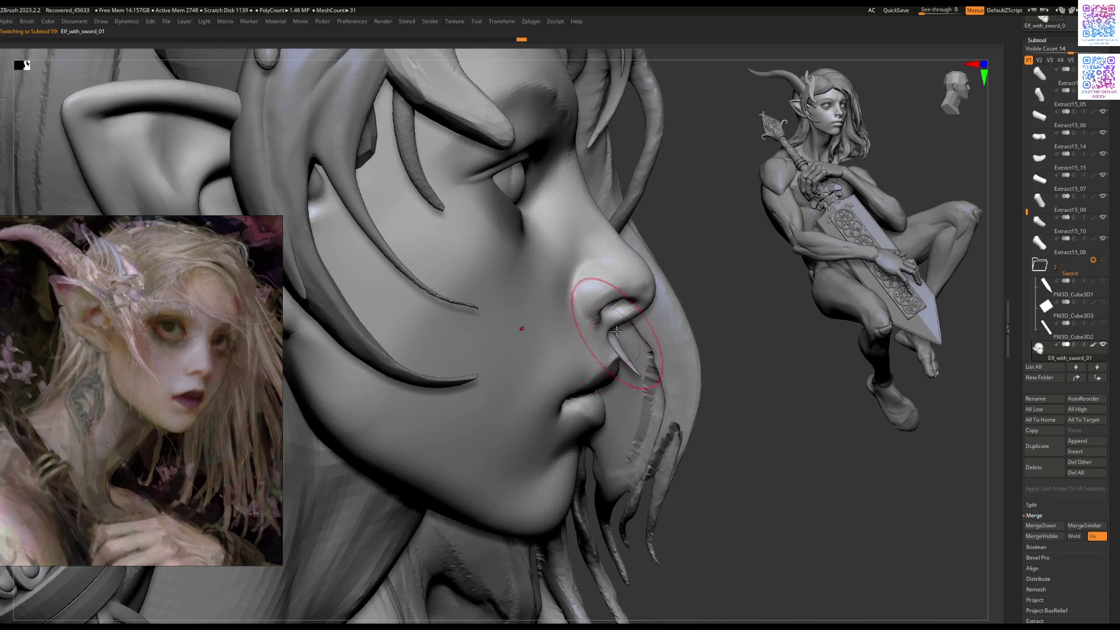
right_click_drag(583, 283, 587, 350)
key("space")
left_click_drag(641, 335, 649, 334)
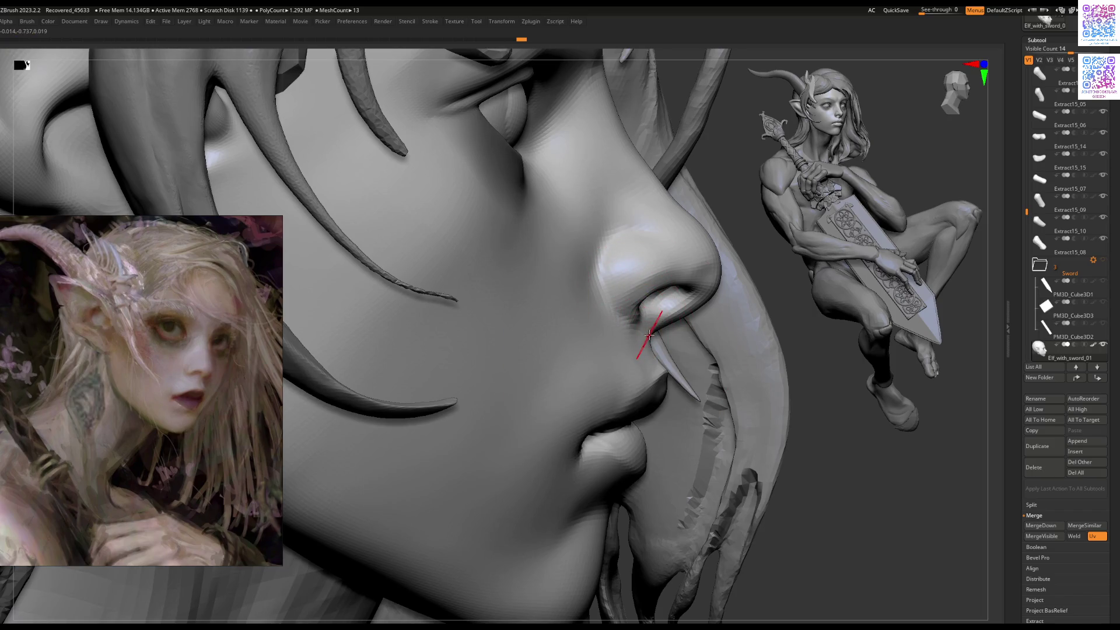
scroll(225, 317, "down", 3)
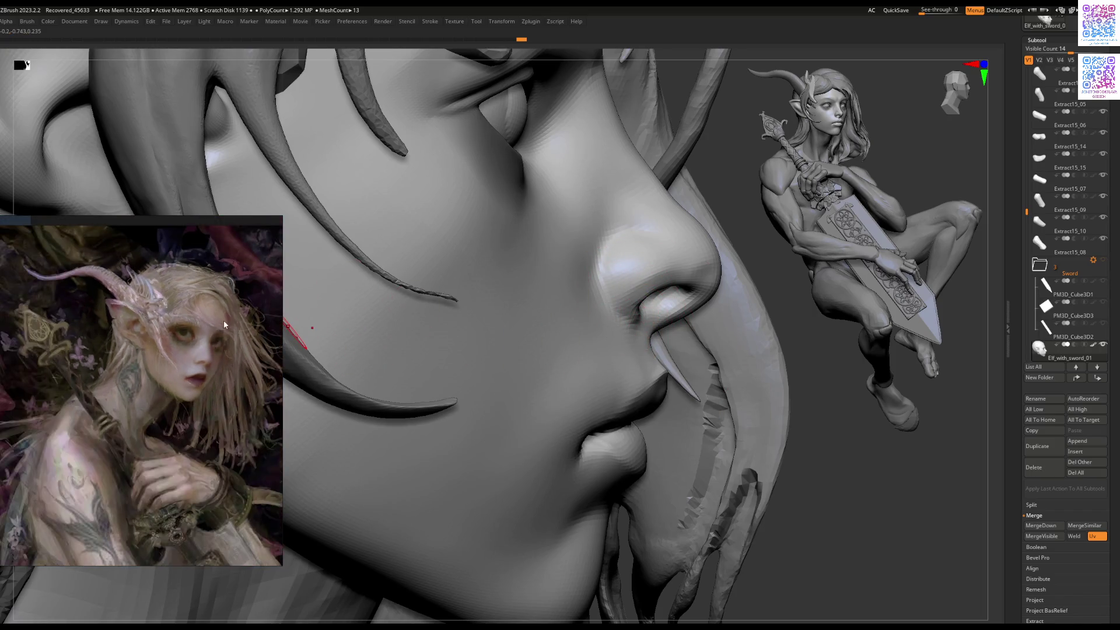
scroll(180, 361, "up", 4)
Step: Center the reference painting on the elf's face and review the face up close
left_click_drag(151, 371, 187, 367)
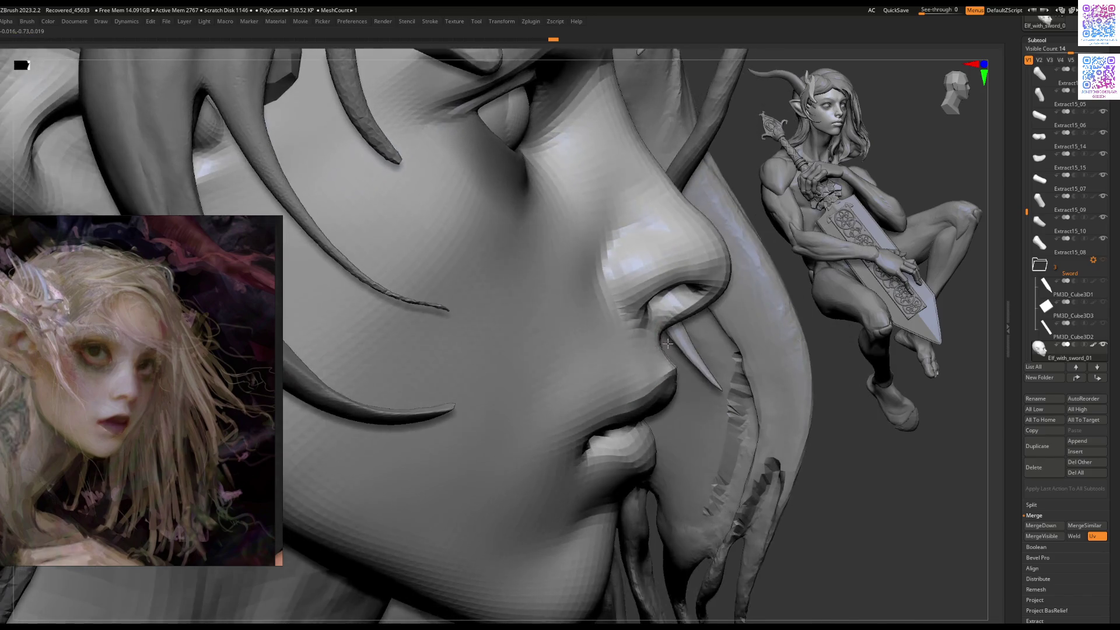
right_click_drag(668, 343, 656, 346)
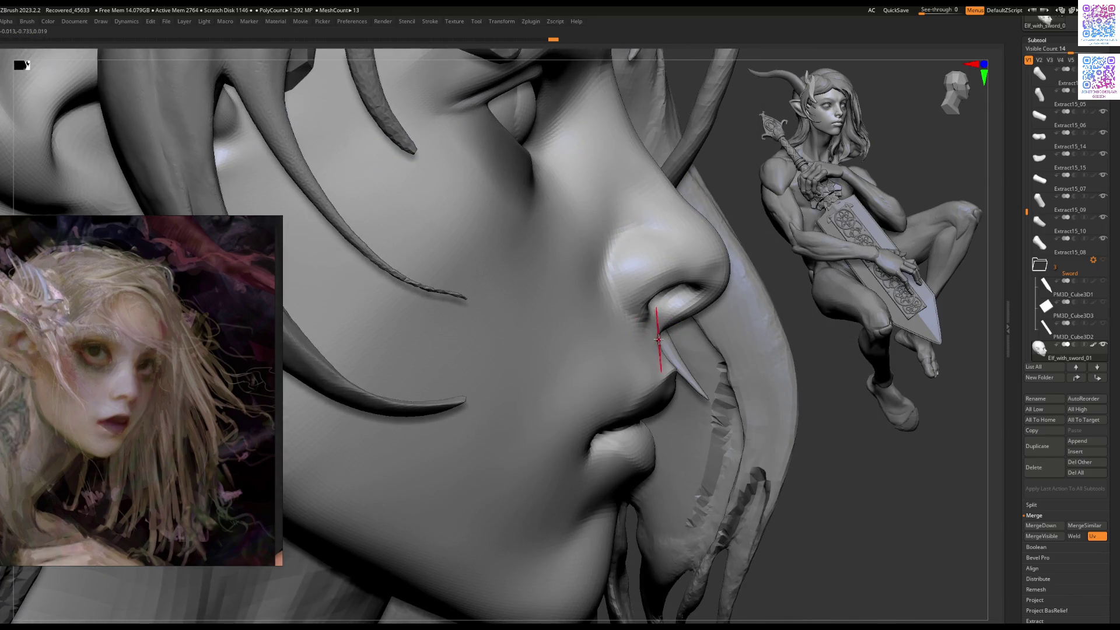
mouse_move(582, 369)
right_mouse_down()
mouse_move(576, 379)
mouse_move(585, 352)
right_mouse_up()
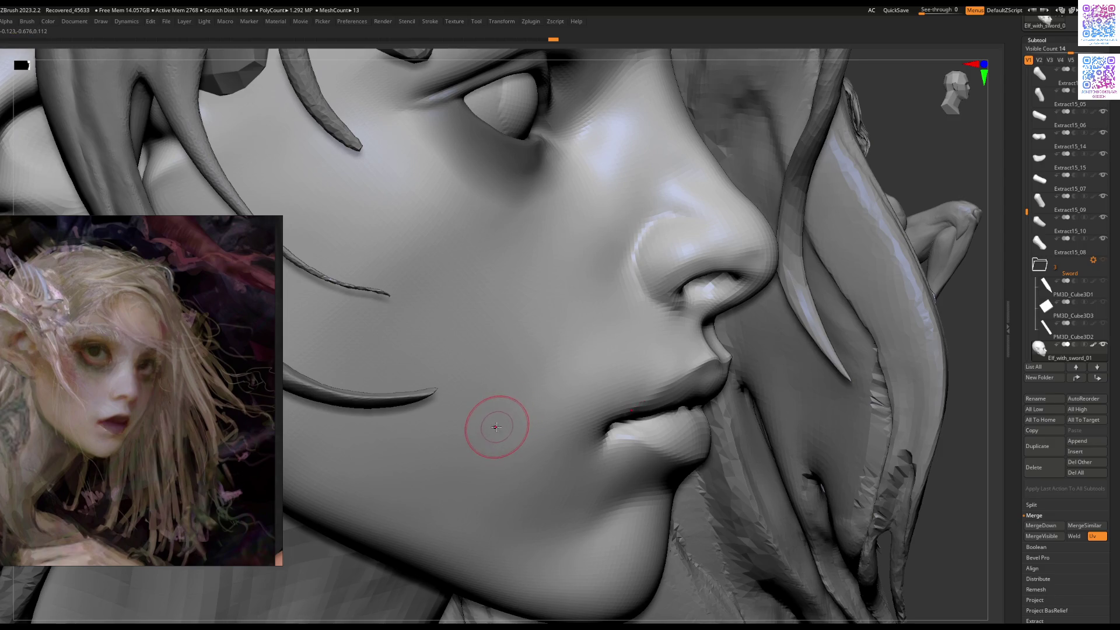
mouse_move(523, 402)
right_mouse_down()
mouse_move(509, 450)
mouse_move(510, 383)
mouse_move(510, 404)
right_mouse_up()
mouse_move(473, 315)
right_mouse_down()
mouse_move(497, 321)
mouse_move(512, 425)
mouse_move(512, 414)
right_mouse_up()
mouse_move(500, 468)
right_mouse_down()
mouse_move(521, 384)
mouse_move(638, 449)
mouse_move(600, 387)
mouse_move(635, 385)
right_mouse_up()
key("space")
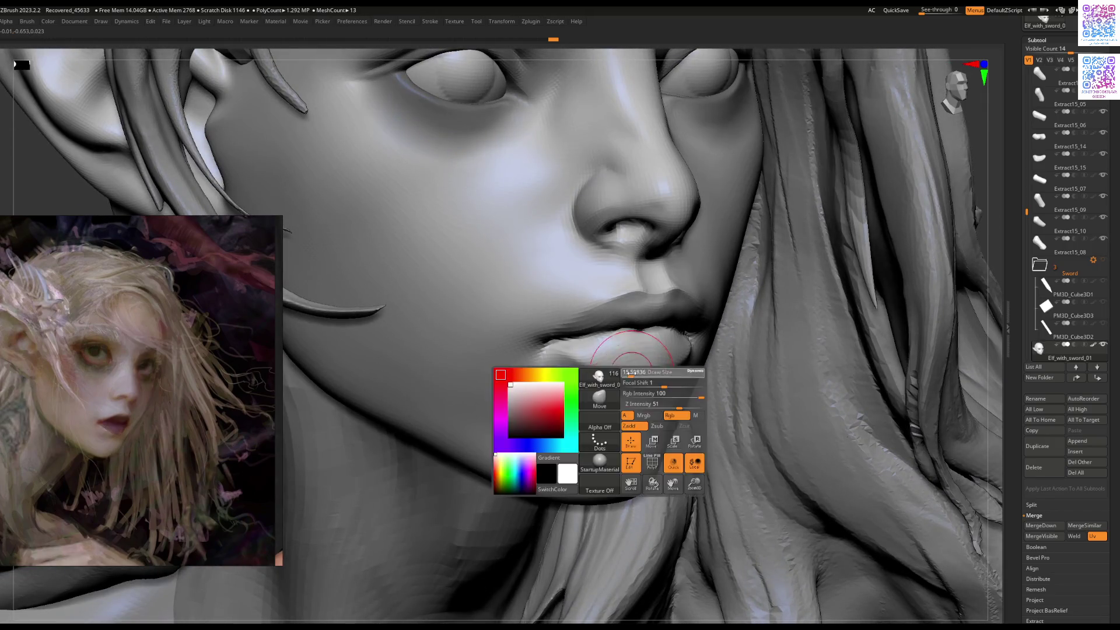
right_click_drag(633, 377, 718, 315)
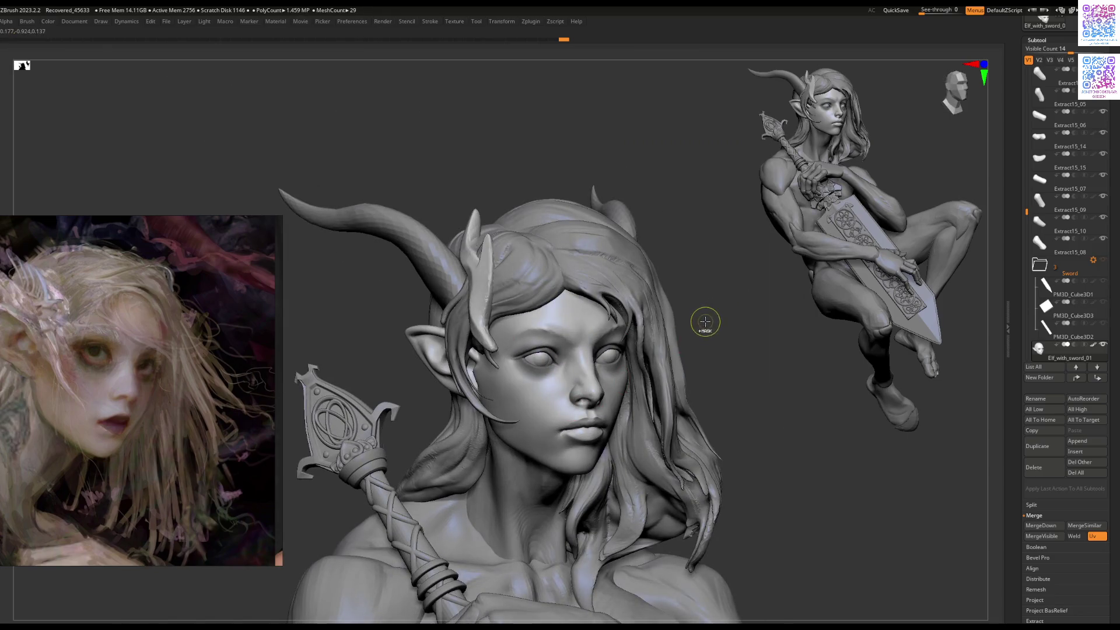
Step: Orbit around the whole seated figure, viewing it from the side and behind
mouse_move(575, 450)
right_mouse_down()
mouse_move(615, 375)
mouse_move(612, 390)
right_mouse_up()
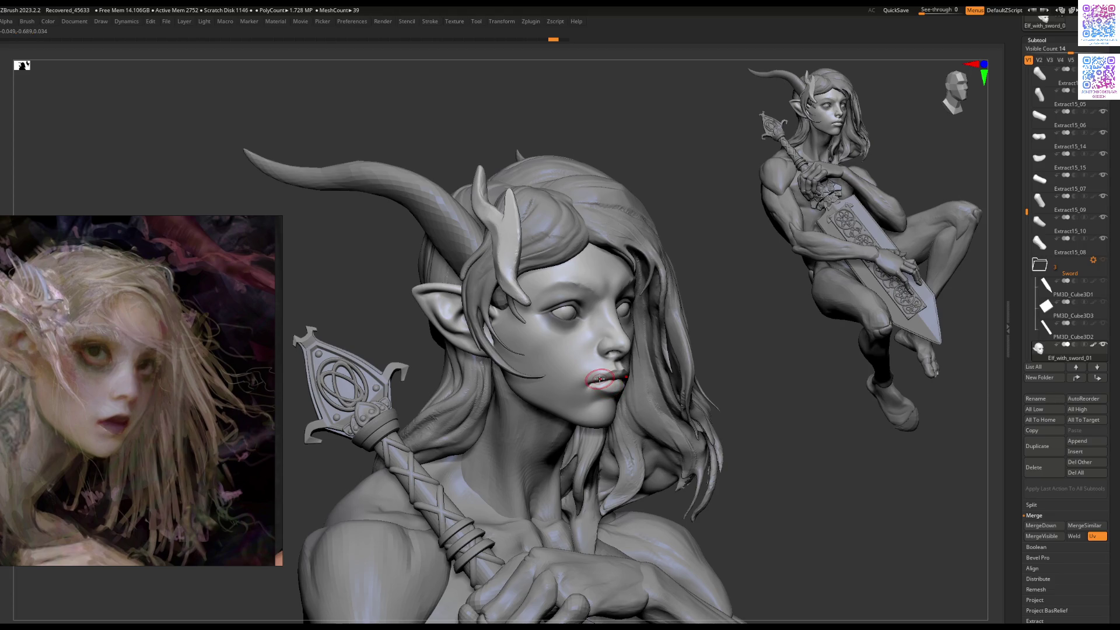
mouse_move(616, 338)
right_mouse_down()
mouse_move(564, 349)
mouse_move(588, 346)
right_mouse_up()
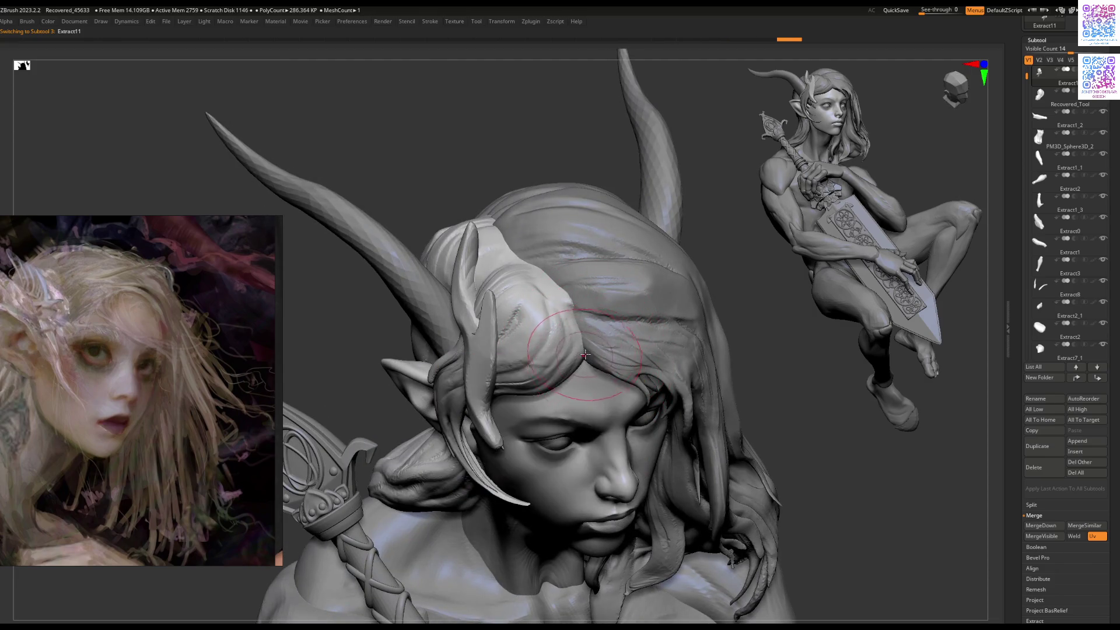
mouse_move(554, 454)
right_mouse_down("ctrl")
mouse_move(541, 361)
mouse_move(730, 357)
mouse_move(668, 379)
mouse_move(614, 309)
mouse_move(596, 346)
mouse_move(563, 368)
mouse_move(754, 350)
mouse_move(609, 386)
mouse_move(557, 324)
right_mouse_up("ctrl")
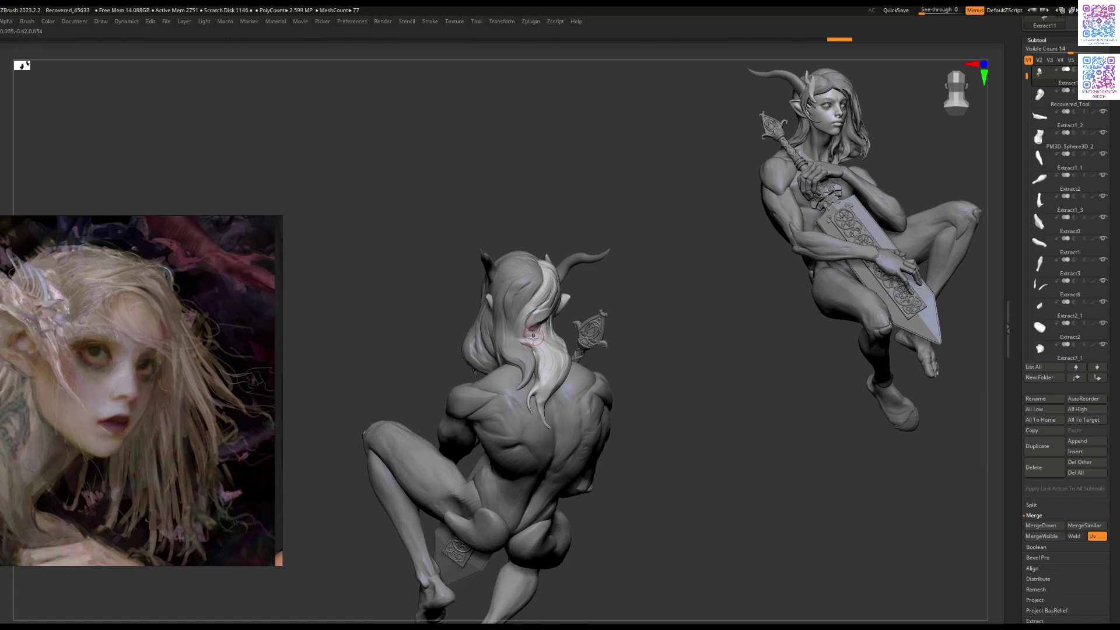
mouse_move(535, 367)
right_mouse_down()
mouse_move(505, 383)
mouse_move(542, 359)
mouse_move(542, 338)
right_mouse_up()
key("space")
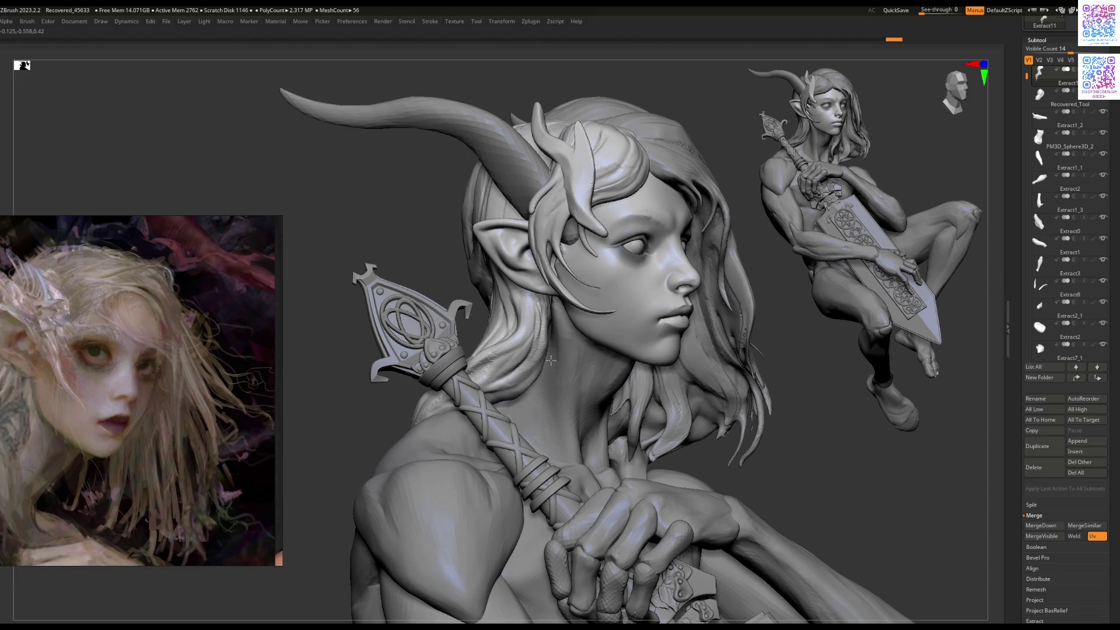
mouse_move(551, 359)
right_mouse_down()
mouse_move(556, 403)
mouse_move(531, 404)
right_mouse_up()
right_click_drag(553, 367, 541, 397)
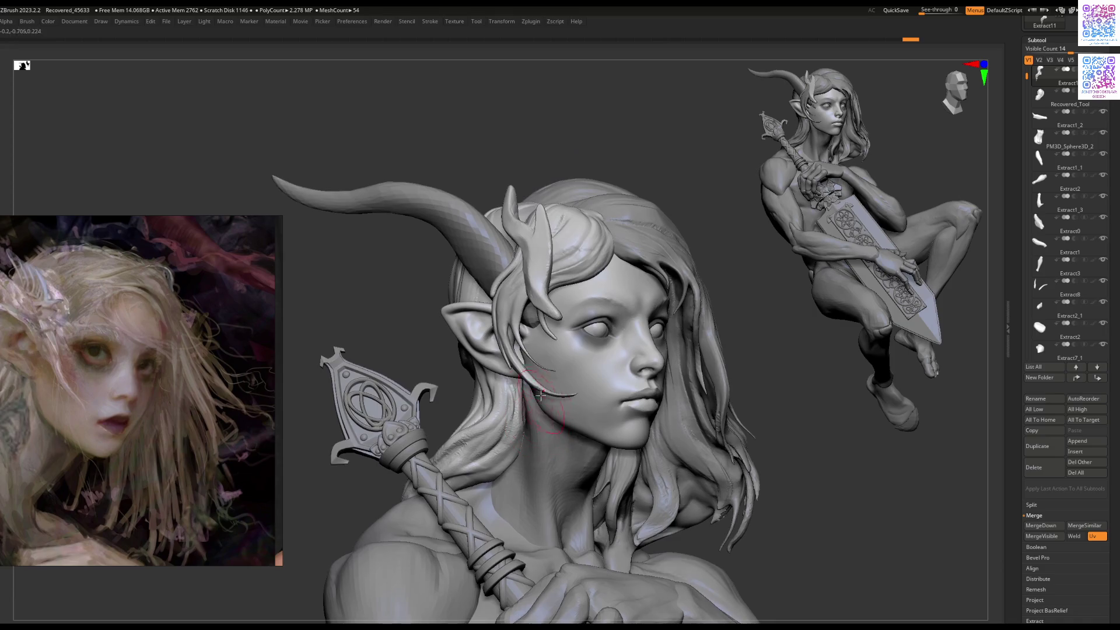
Step: Alt-click the hair strands to make Extract11 the active subtool
right_click_drag(560, 319, 540, 289)
key("space")
left_click(549, 301, "alt")
left_click(539, 289, "alt")
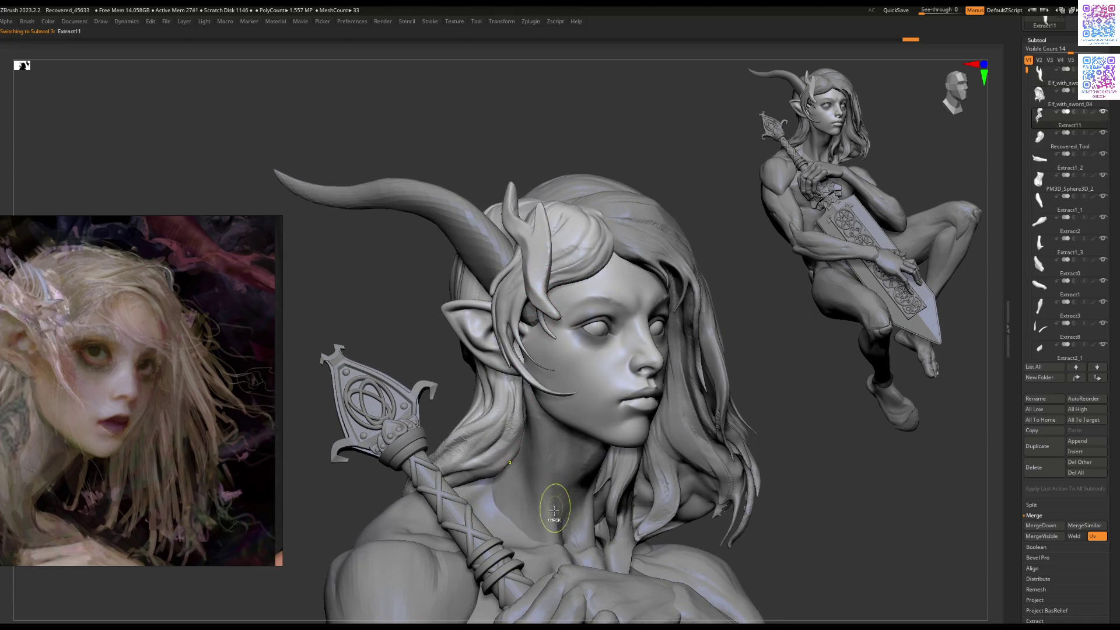
Step: Sculpt a light stroke down the elf's neck and turn the bust
right_click_drag(545, 507, 511, 433)
mouse_move(511, 433)
left_mouse_down()
mouse_move(512, 454)
mouse_move(536, 461)
left_mouse_up()
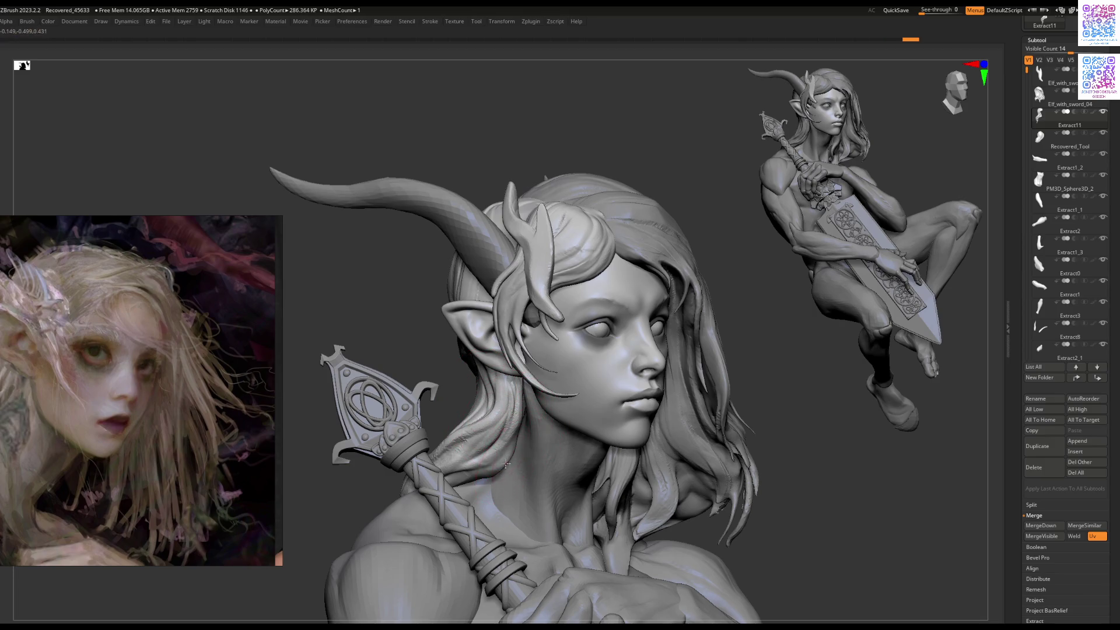
key("space")
key("space")
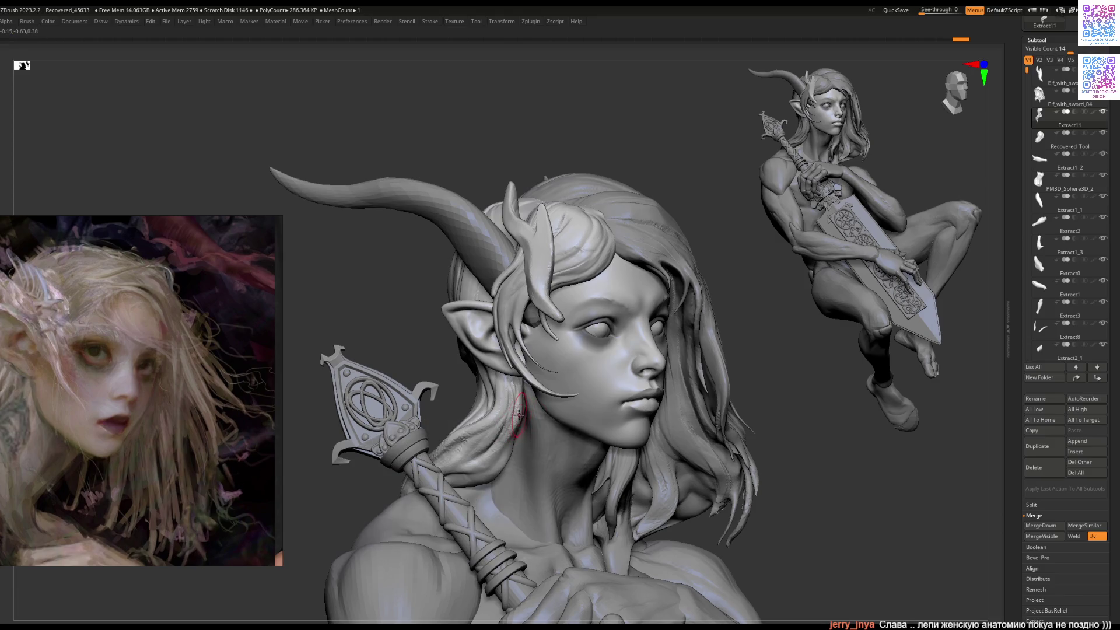
mouse_move(521, 421)
right_mouse_down()
mouse_move(546, 427)
mouse_move(573, 388)
mouse_move(551, 382)
right_mouse_up()
mouse_move(620, 354)
right_mouse_down()
mouse_move(649, 345)
mouse_move(493, 459)
mouse_move(495, 411)
mouse_move(485, 431)
right_mouse_up()
Step: Alt-click the face to make Elf_with_sword_07 the active subtool
right_click(490, 412)
right_click(485, 430)
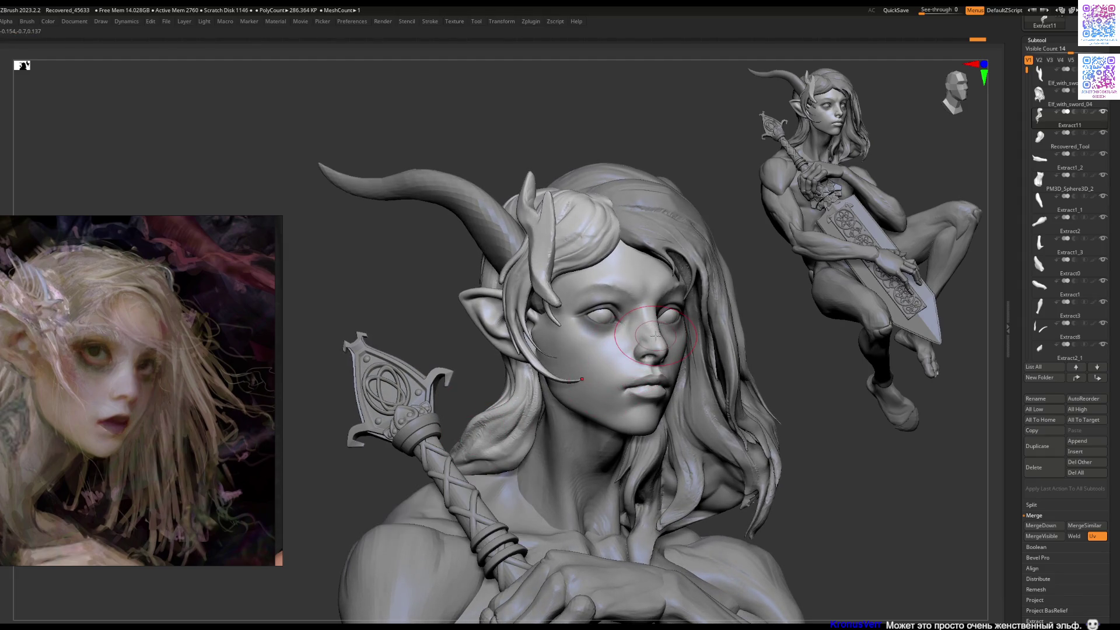
right_click_drag(652, 334, 667, 327)
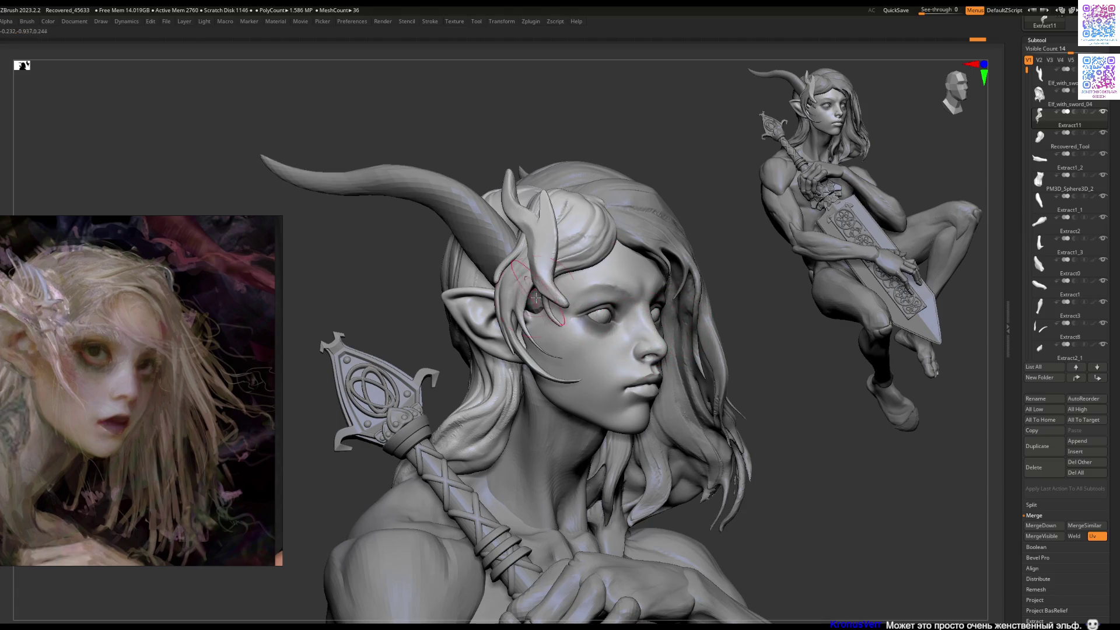
right_click_drag(556, 319, 542, 345)
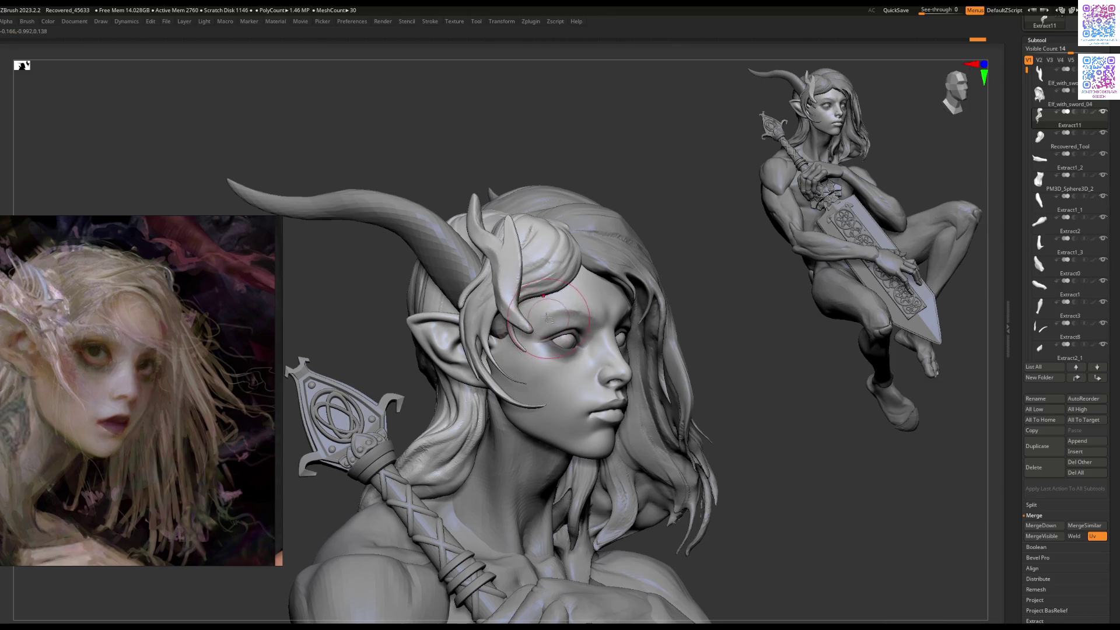
left_click(520, 320, "alt")
right_click_drag(521, 320, 547, 345)
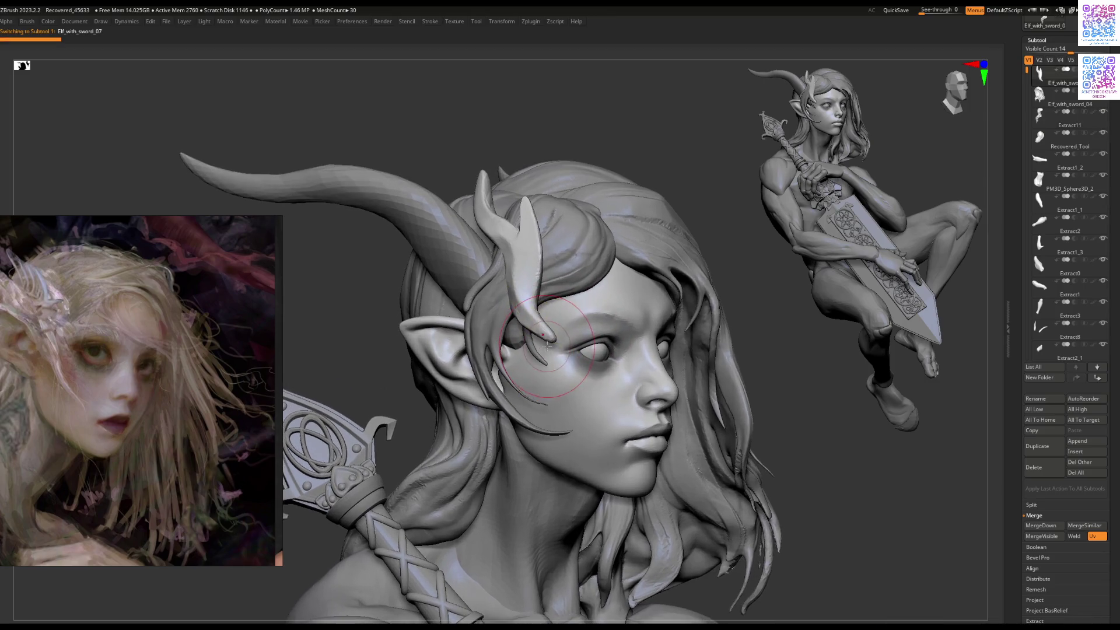
Step: Choose a sculpting brush from the B Quick Pick palette
key("b")
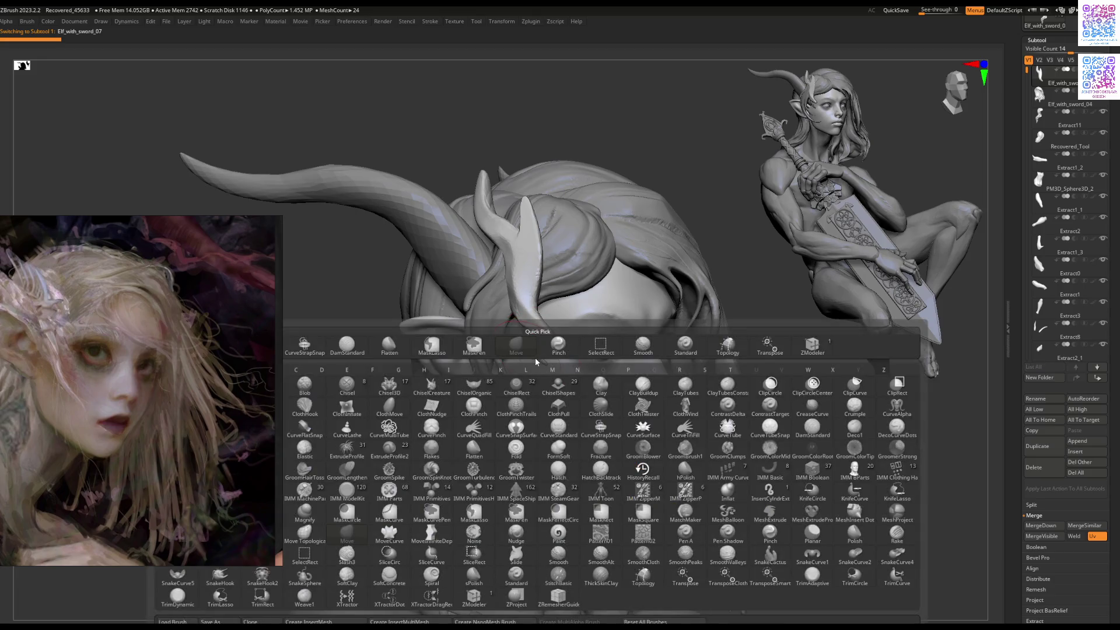
left_click(530, 356)
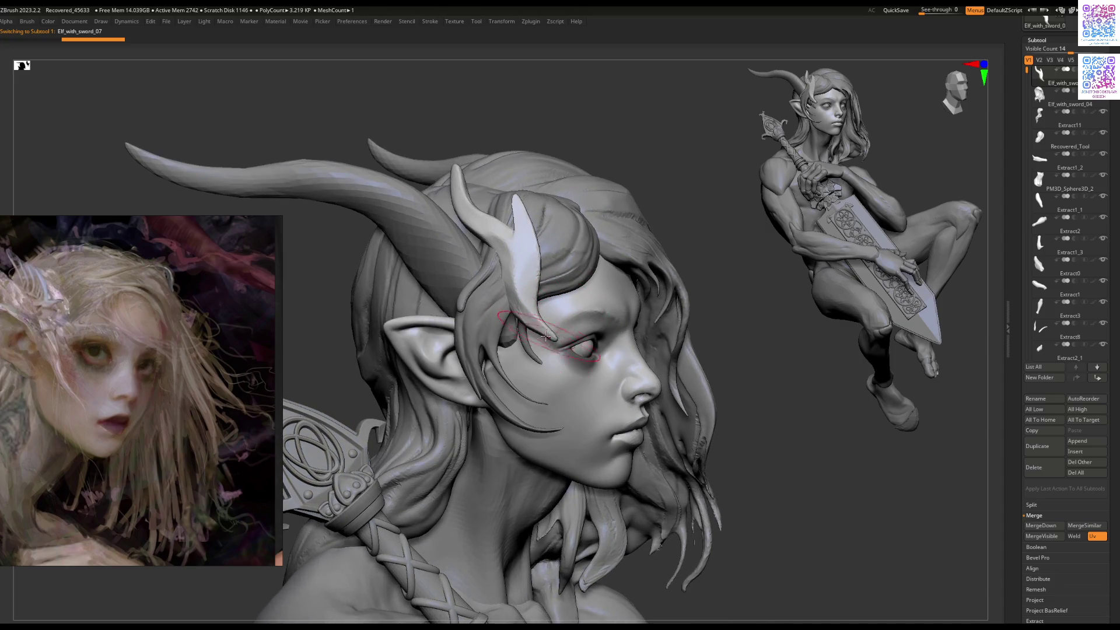
key("space")
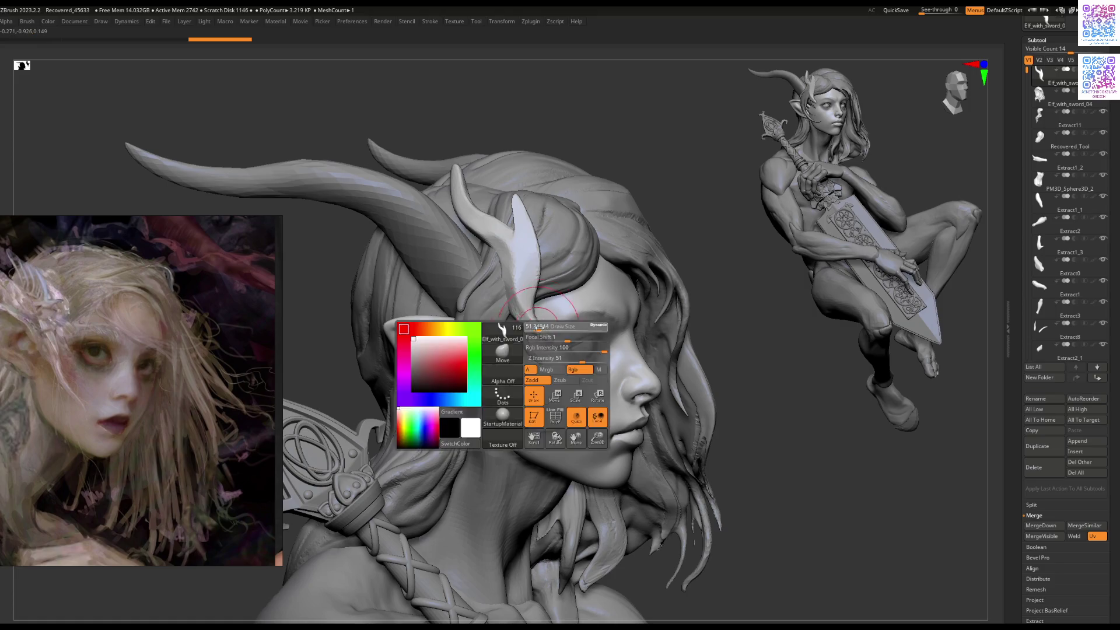
key("space")
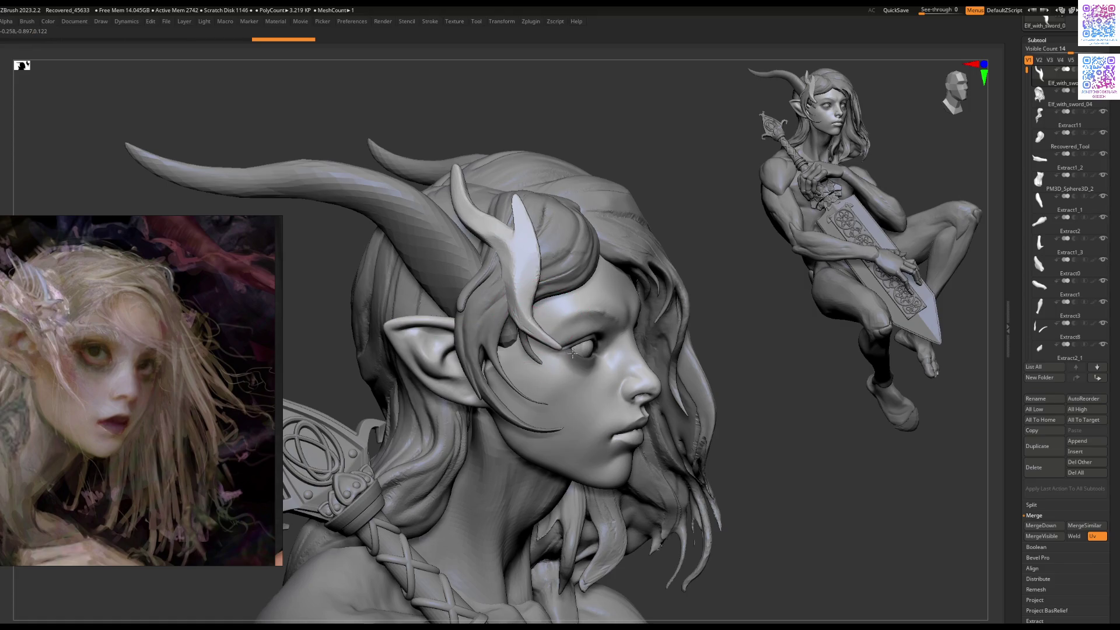
key("space")
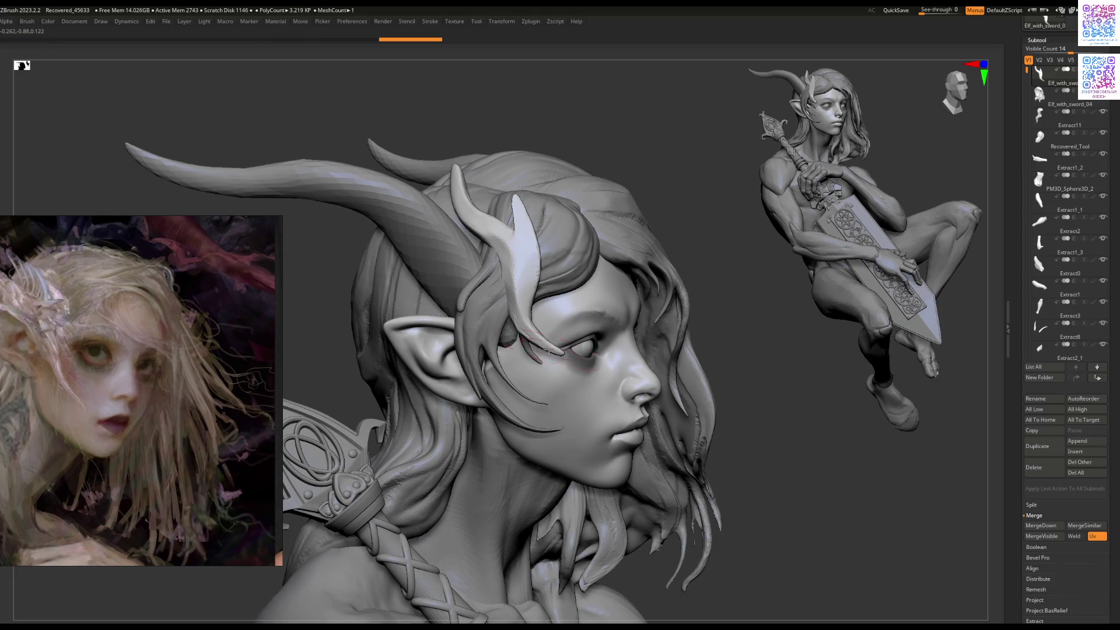
Step: Enlarge the brush and orbit from the face to the back of the head and horn
mouse_move(548, 348)
right_mouse_down()
mouse_move(455, 359)
mouse_move(519, 375)
mouse_move(513, 388)
mouse_move(600, 348)
mouse_move(497, 313)
mouse_move(483, 400)
mouse_move(493, 350)
mouse_move(515, 326)
mouse_move(605, 277)
mouse_move(575, 267)
right_mouse_up()
key("space")
key("space")
mouse_move(568, 309)
right_mouse_down()
mouse_move(545, 320)
mouse_move(513, 375)
right_mouse_up()
key("space")
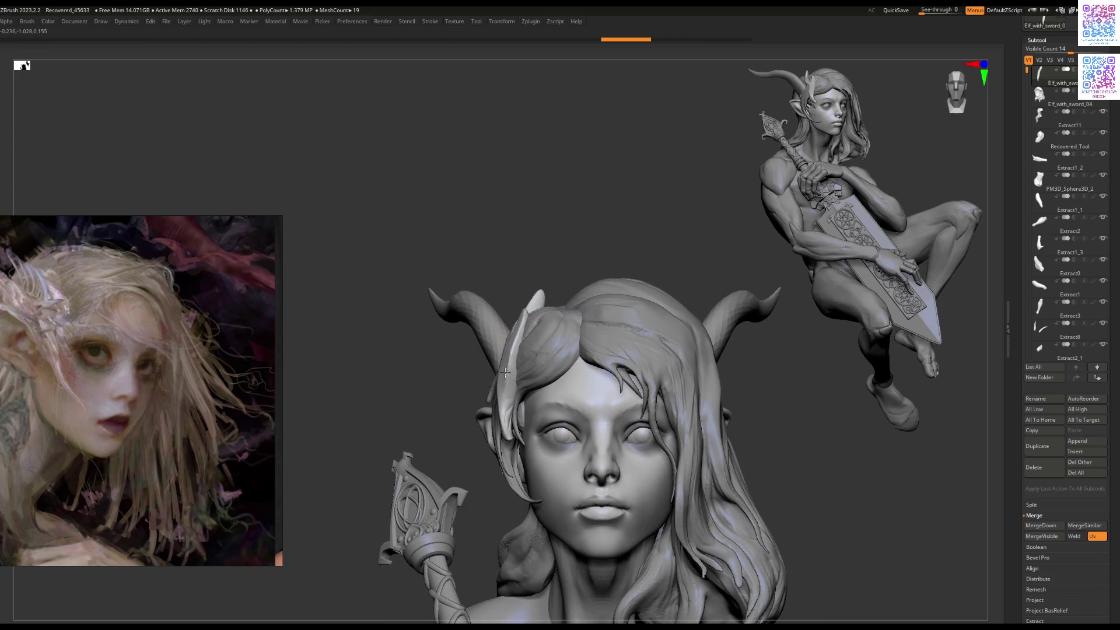
mouse_move(500, 371)
right_mouse_down()
mouse_move(501, 411)
mouse_move(630, 380)
mouse_move(651, 410)
mouse_move(573, 441)
right_mouse_up()
right_click_drag(511, 410, 495, 359)
right_click(496, 359)
right_click(486, 358)
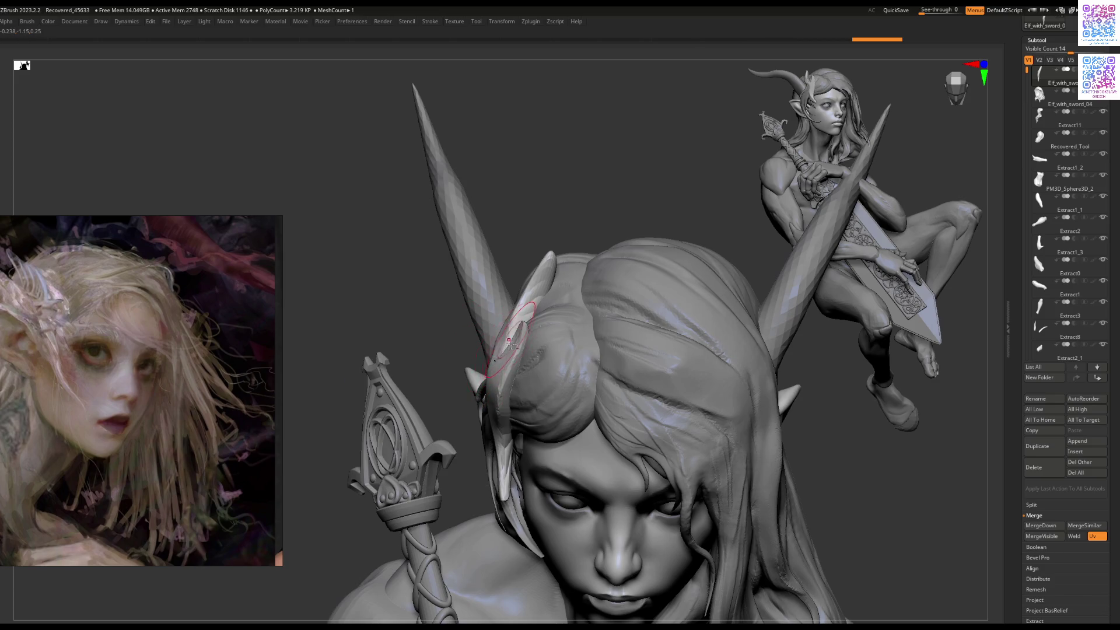
right_click_drag(514, 332, 512, 366)
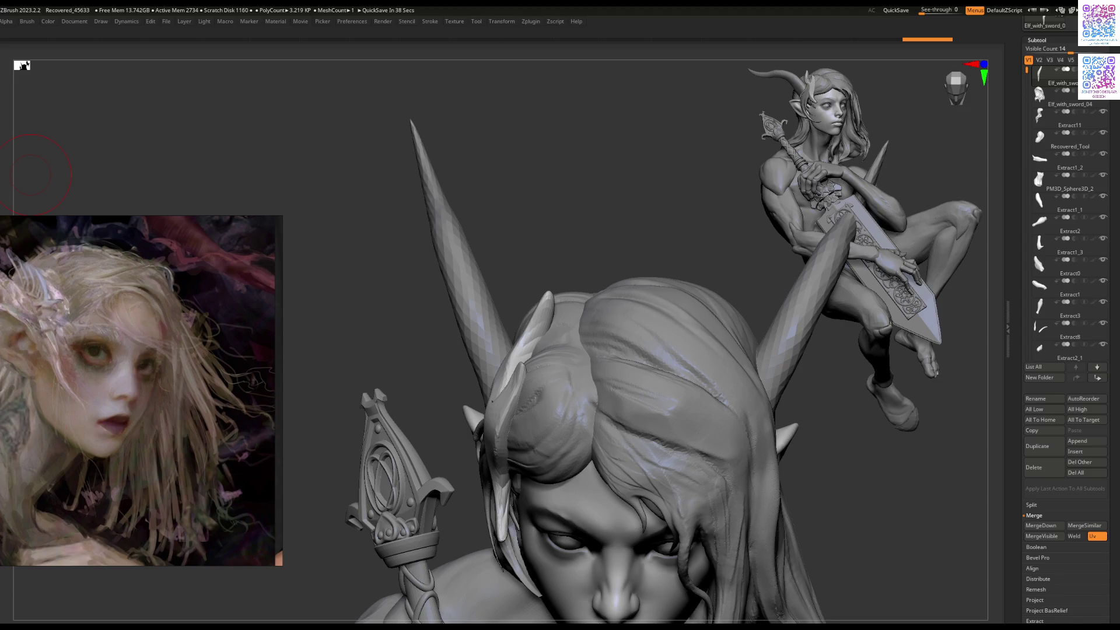
left_click_drag(643, 247, 598, 300)
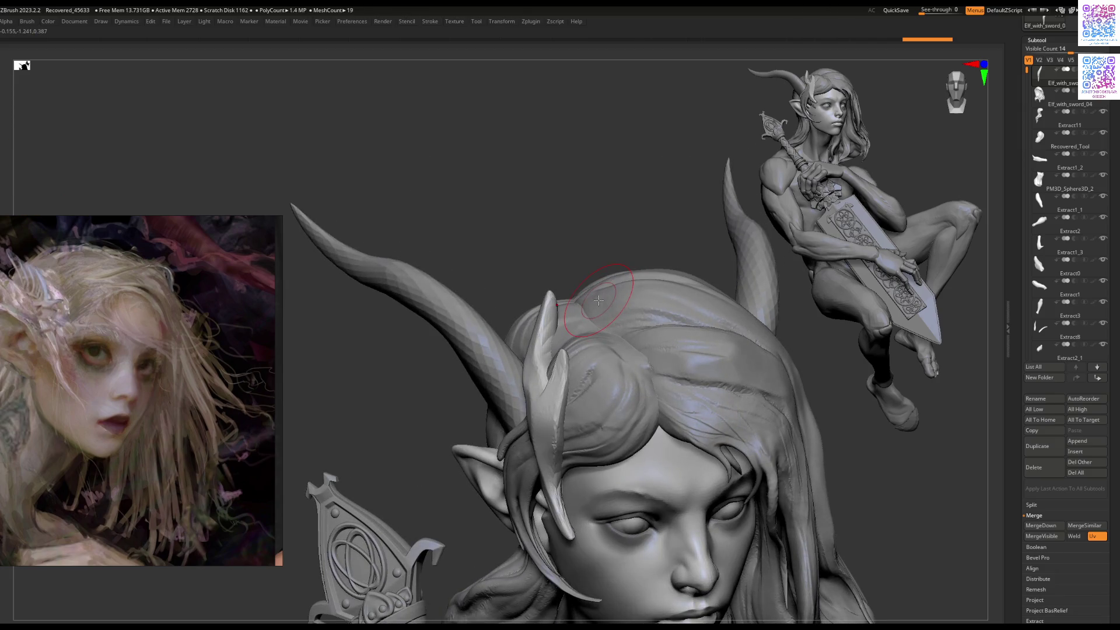
left_click_drag(599, 300, 581, 382)
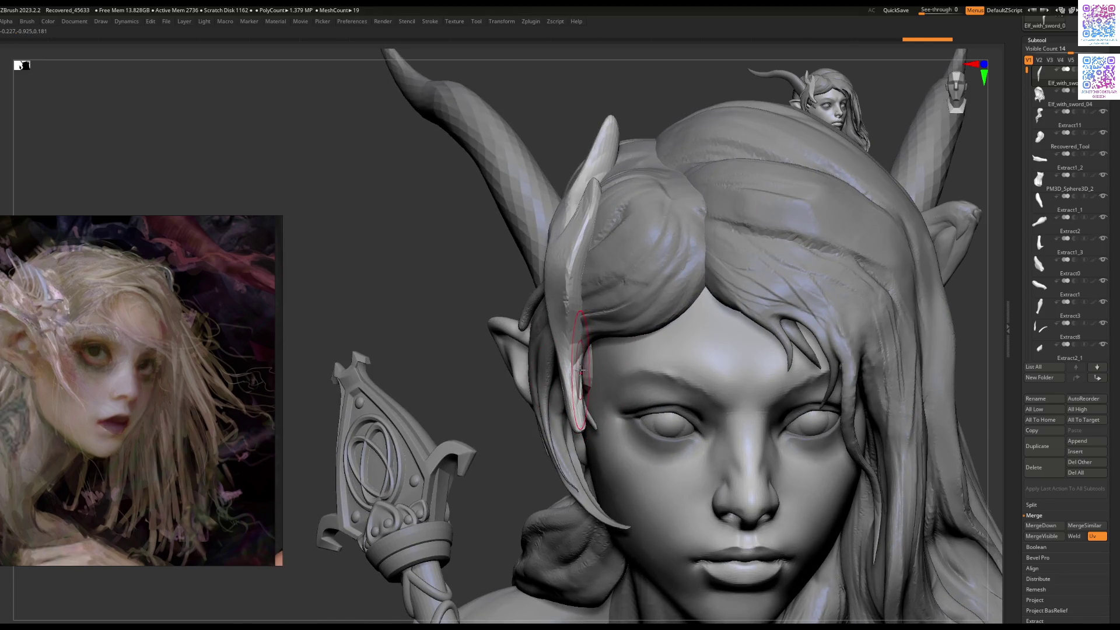
Step: Solo the horn ornament and mask a strip along its inner prong
mouse_move(580, 376)
left_mouse_down()
mouse_move(623, 303)
mouse_move(582, 339)
mouse_move(596, 344)
mouse_move(572, 356)
left_mouse_up()
left_click(569, 357, "ctrl+shift")
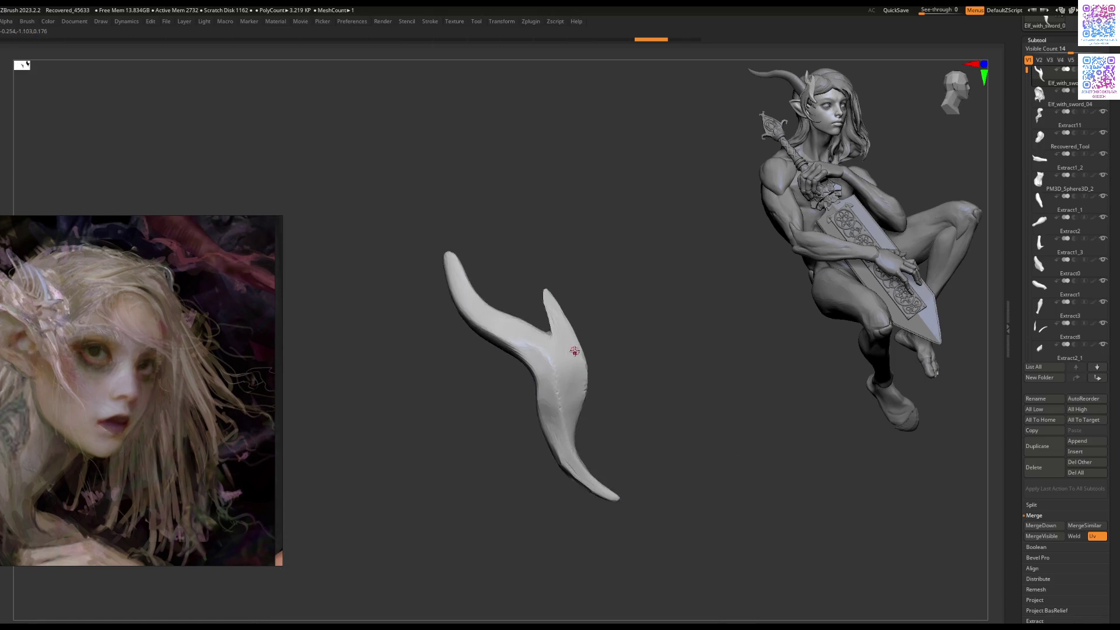
right_click_drag(566, 358, 563, 373, "ctrl")
left_click_drag(563, 376, 562, 315, "ctrl")
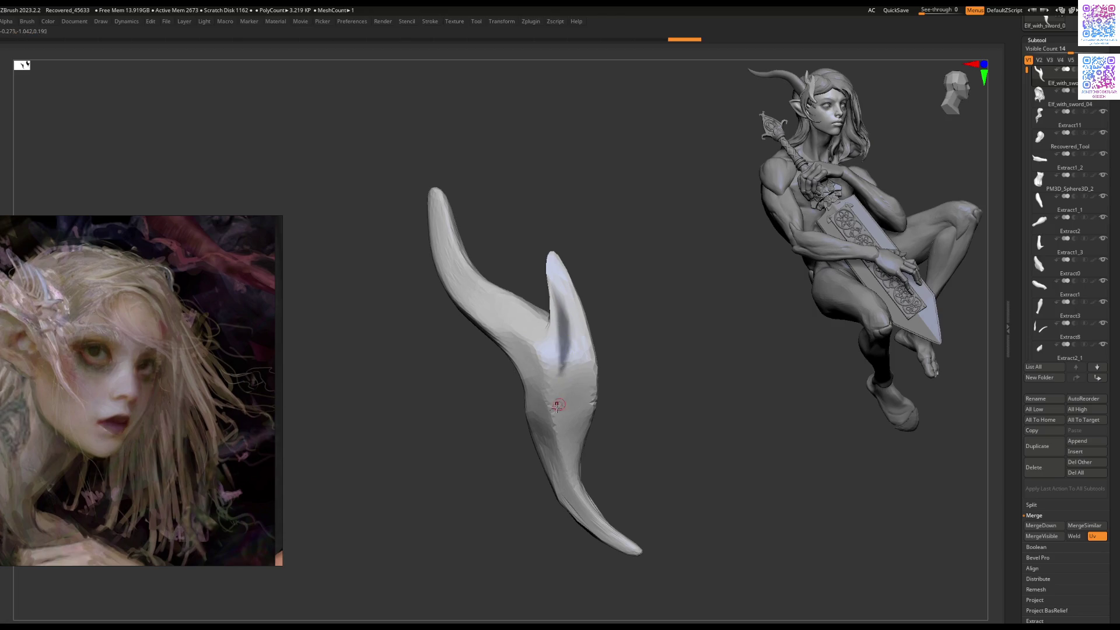
Step: Extract the masked strip at thickness 0.00178 and accept it as Extract2
key("Tab")
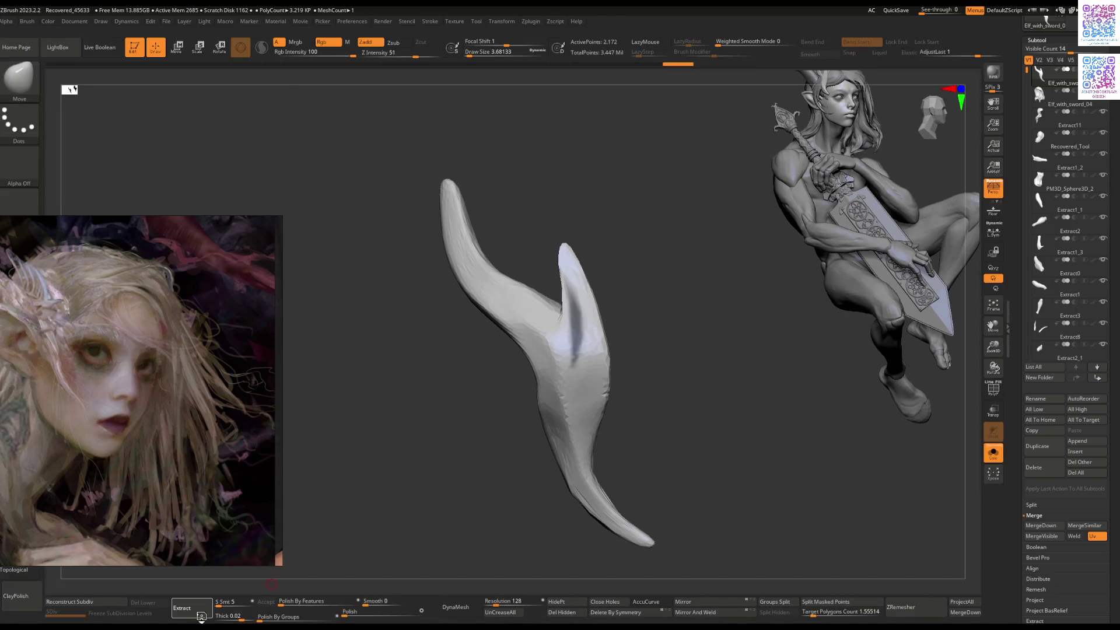
left_click(271, 583, "ctrl+shift")
left_click(231, 616)
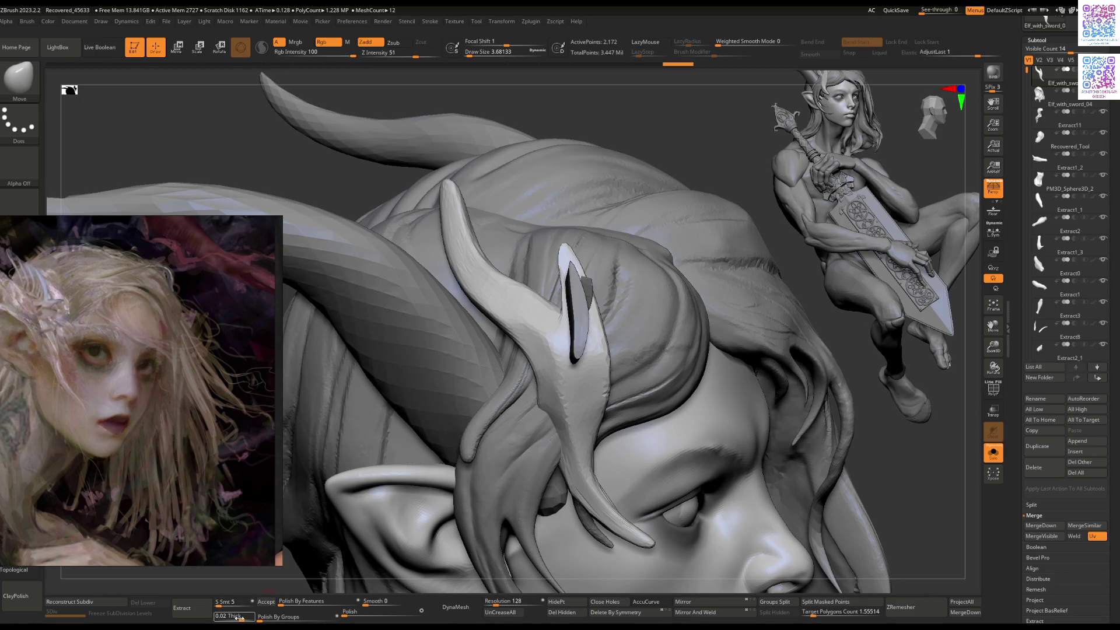
type("0.00178")
key("Return")
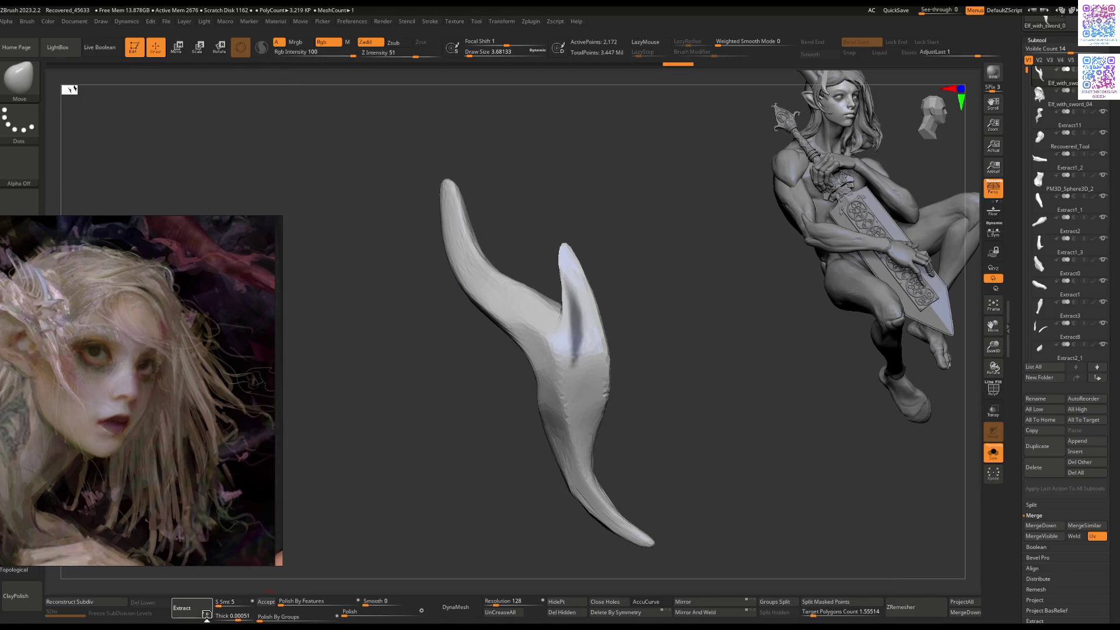
left_click(175, 583, "ctrl+shift")
left_click(266, 602)
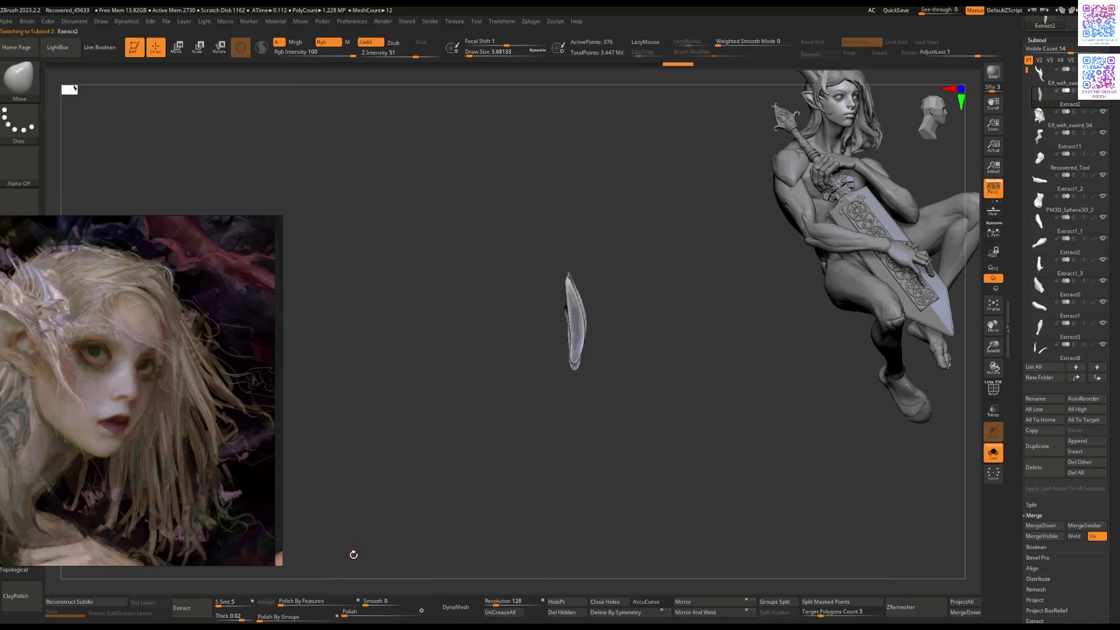
Step: Isolate the wanted extracted piece with SelectLasso and delete the hidden one
mouse_move(616, 337)
left_mouse_down()
mouse_move(613, 383)
mouse_move(492, 340)
left_mouse_up()
left_click(19, 78)
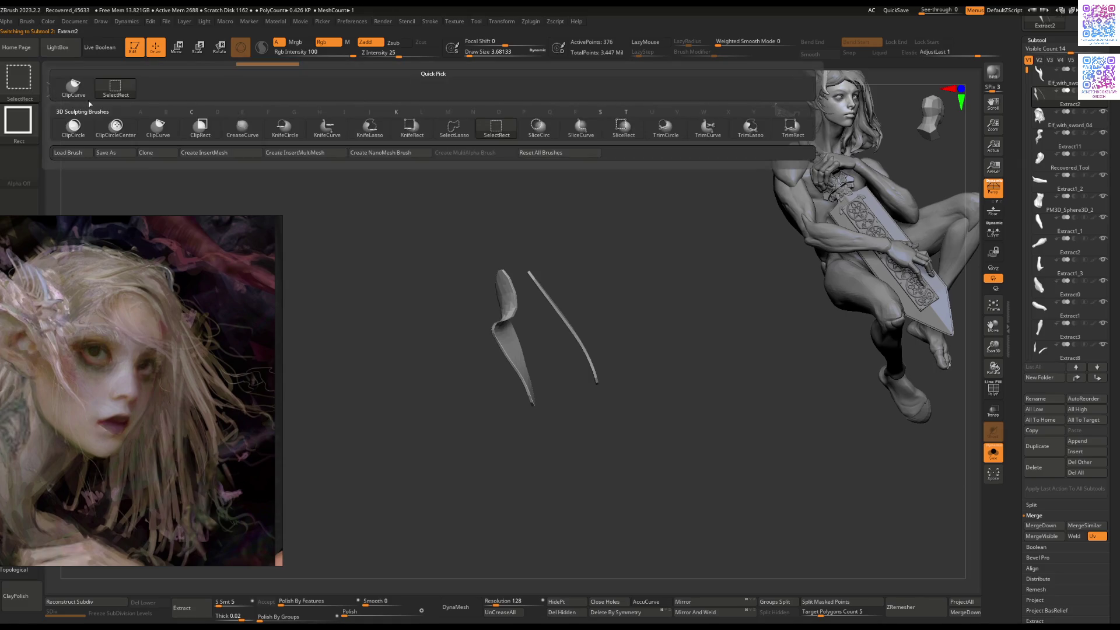
left_click(461, 136)
mouse_move(470, 248)
left_mouse_down()
mouse_move(552, 456)
mouse_move(530, 309)
mouse_move(475, 251)
mouse_move(413, 210)
mouse_move(425, 270)
left_mouse_up()
left_click(533, 295, "ctrl+shift")
left_click(490, 336, "ctrl+shift")
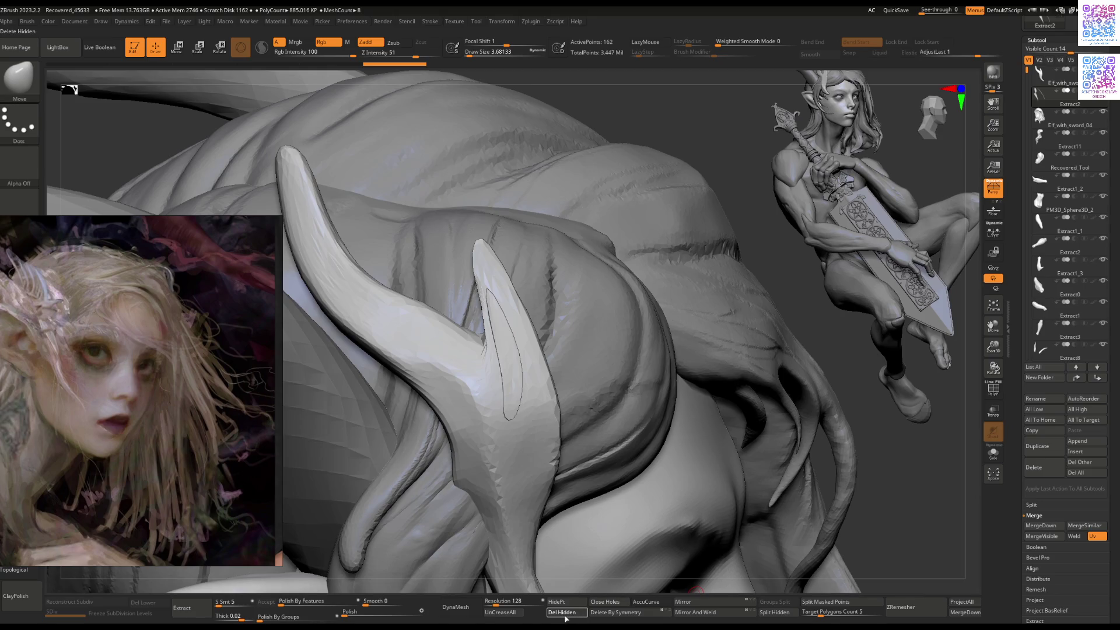
Step: Hide the interface and resize the brush around the strip on the horn
right_click_drag(545, 465, 569, 390)
key("Tab")
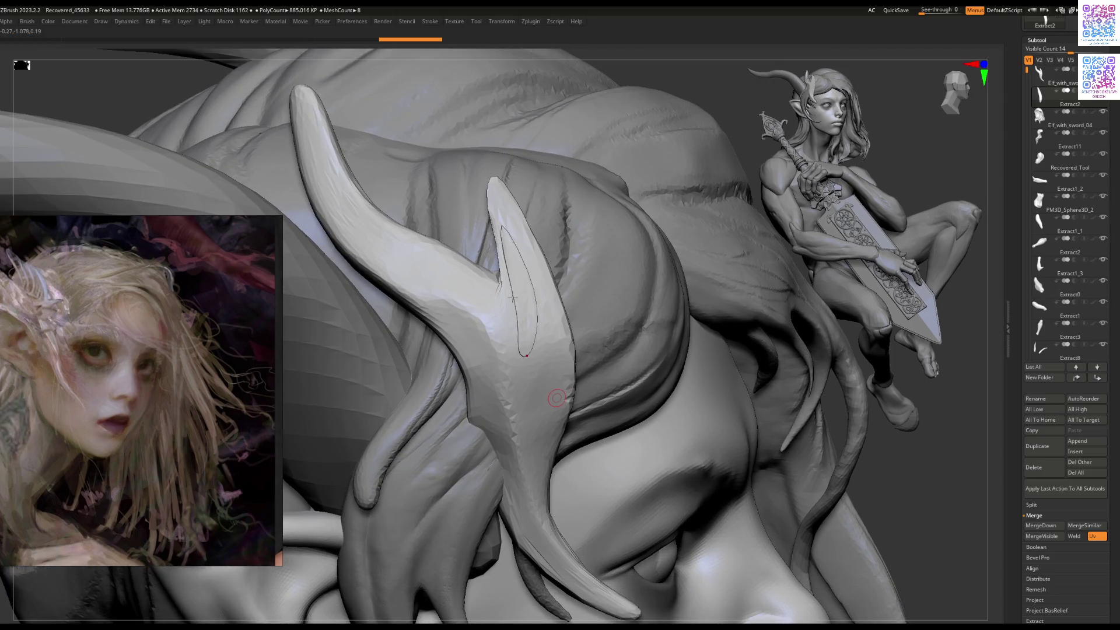
right_click_drag(507, 262, 505, 317)
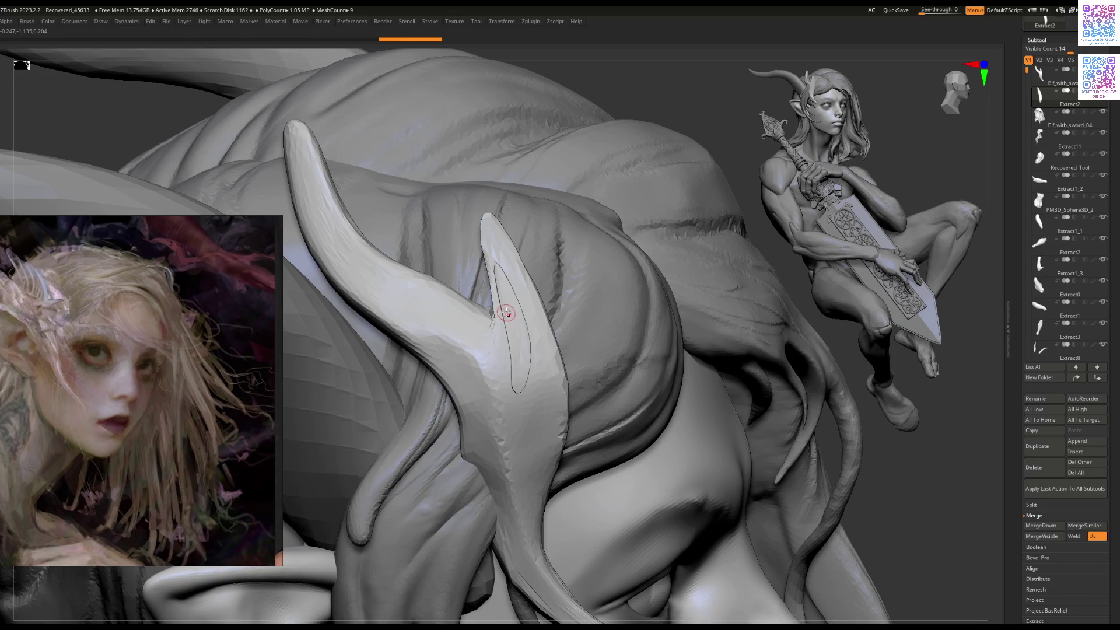
key("space")
left_click_drag(505, 315, 507, 302)
right_click_drag(507, 302, 524, 310)
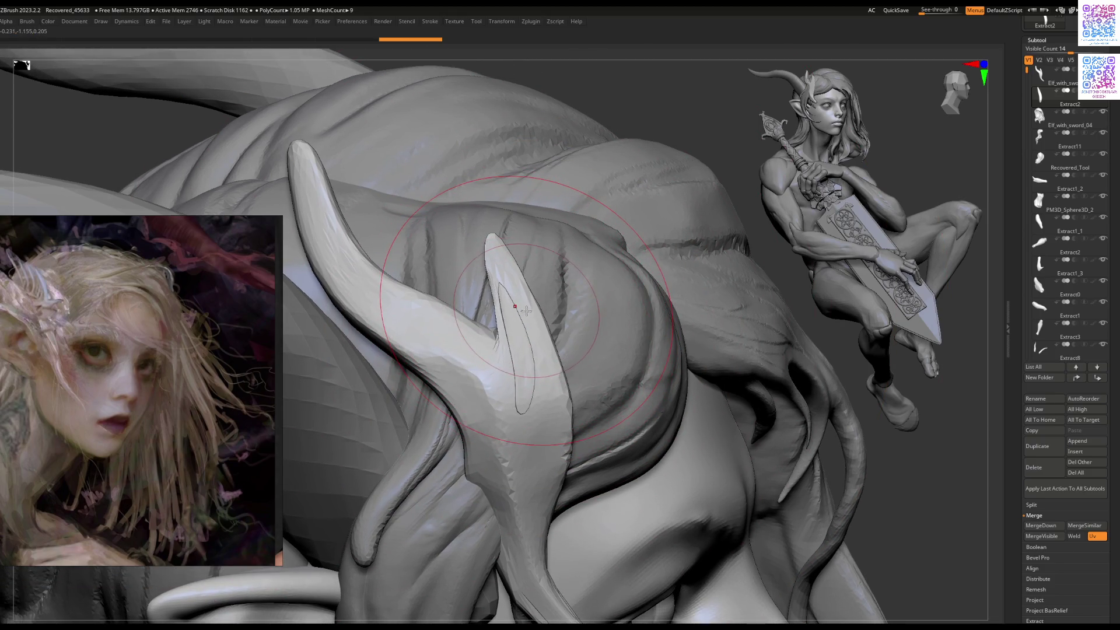
key("space")
left_click_drag(526, 310, 516, 304)
Step: Sculpt the strip into a slim, pointed shape along the inner horn prong
left_click_drag(494, 239, 501, 257)
mouse_move(513, 322)
left_mouse_down()
mouse_move(517, 367)
mouse_move(502, 327)
left_mouse_up()
left_click_drag(507, 263, 531, 354)
right_click_drag(530, 354, 508, 327)
left_click_drag(490, 239, 503, 304)
right_click_drag(506, 297, 510, 321)
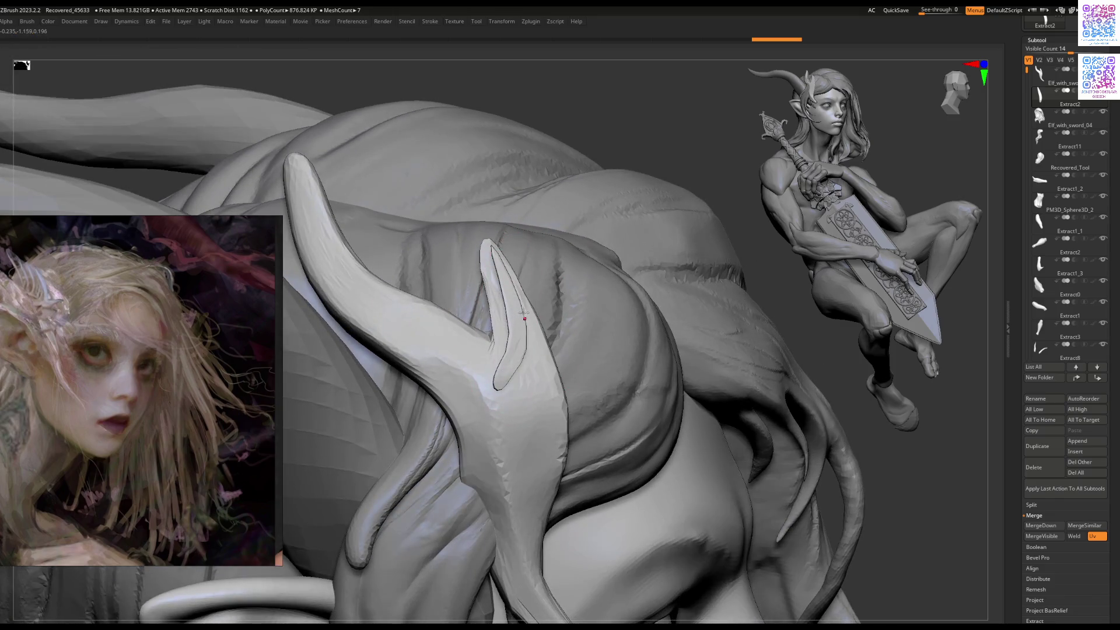
key("Tab")
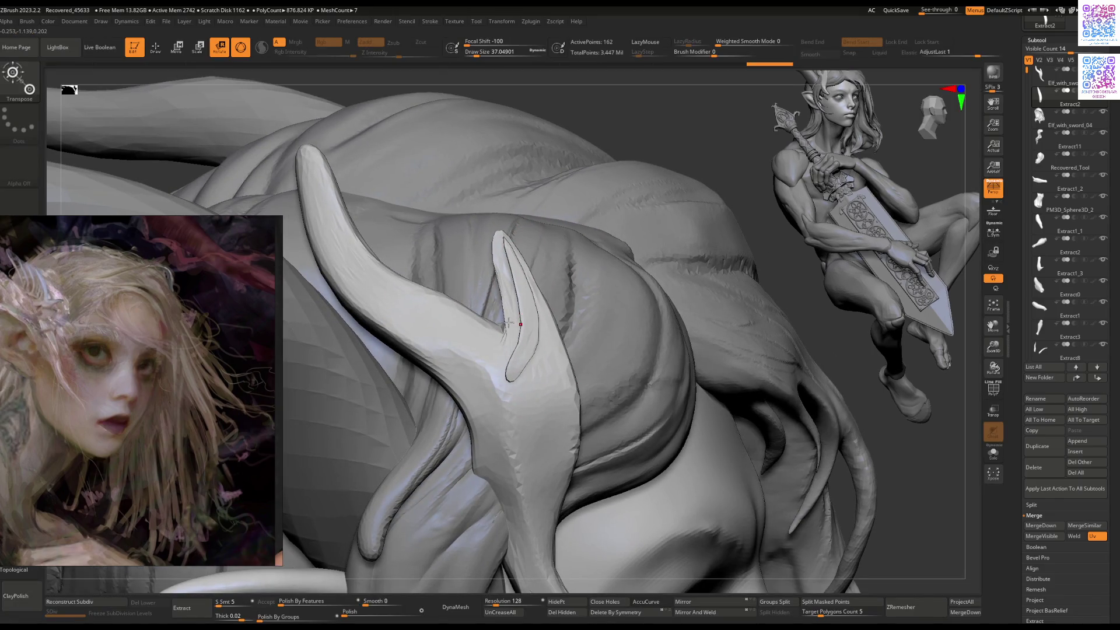
Step: Scale the Extract2 strip up slightly with the Transpose gizmo
right_click_drag(501, 327, 490, 336)
key("f")
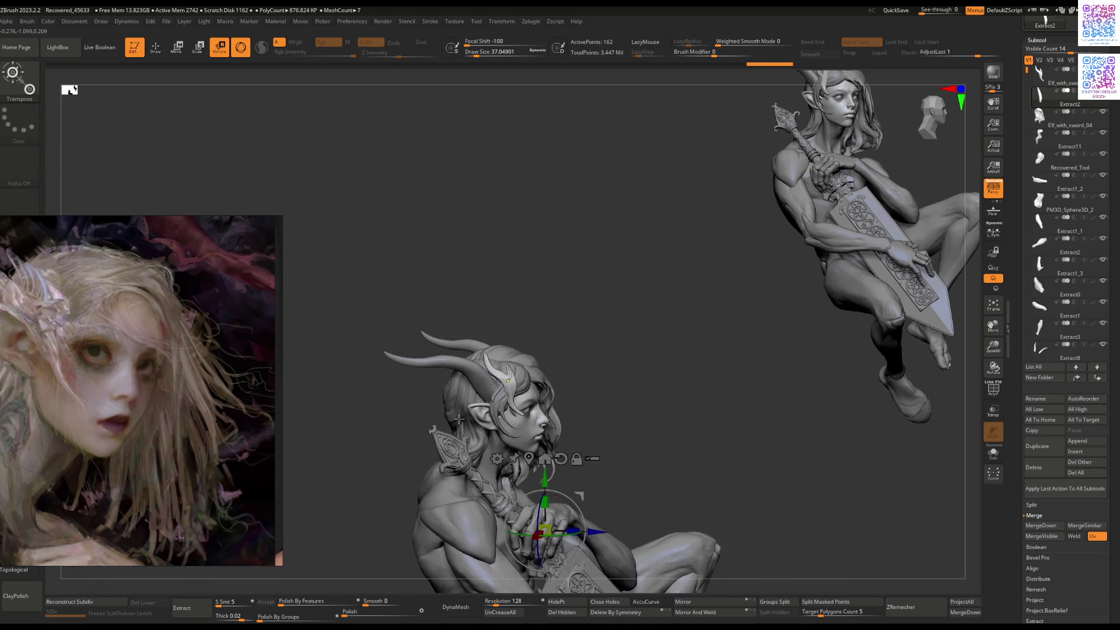
right_click_drag(528, 446, 552, 344, "ctrl")
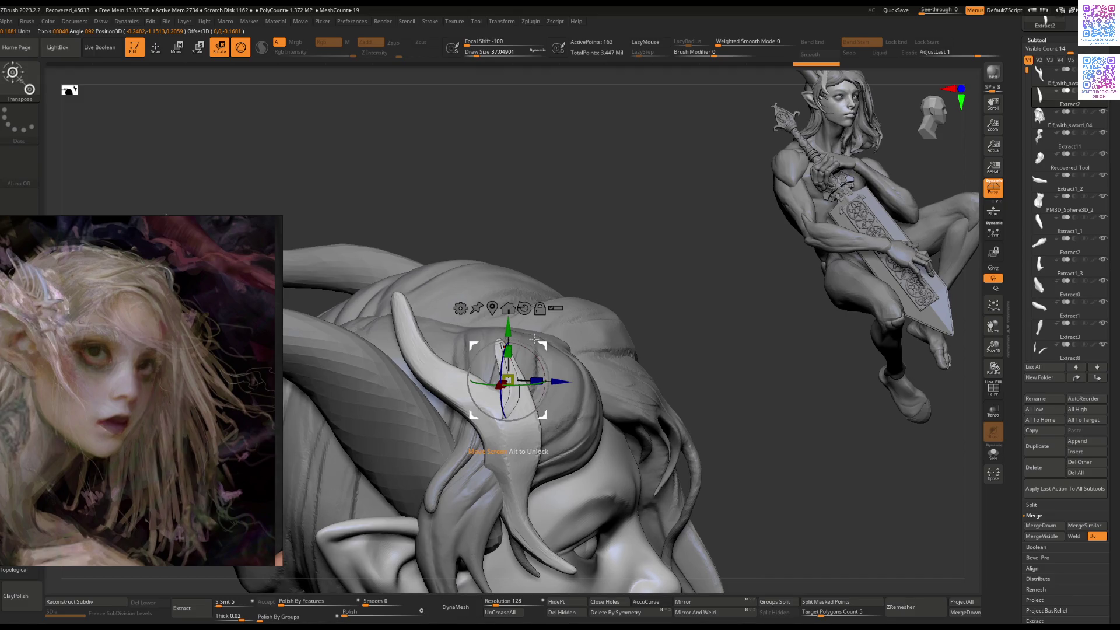
mouse_move(522, 325)
left_mouse_down()
mouse_move(527, 335)
mouse_move(525, 322)
left_mouse_up()
key("q")
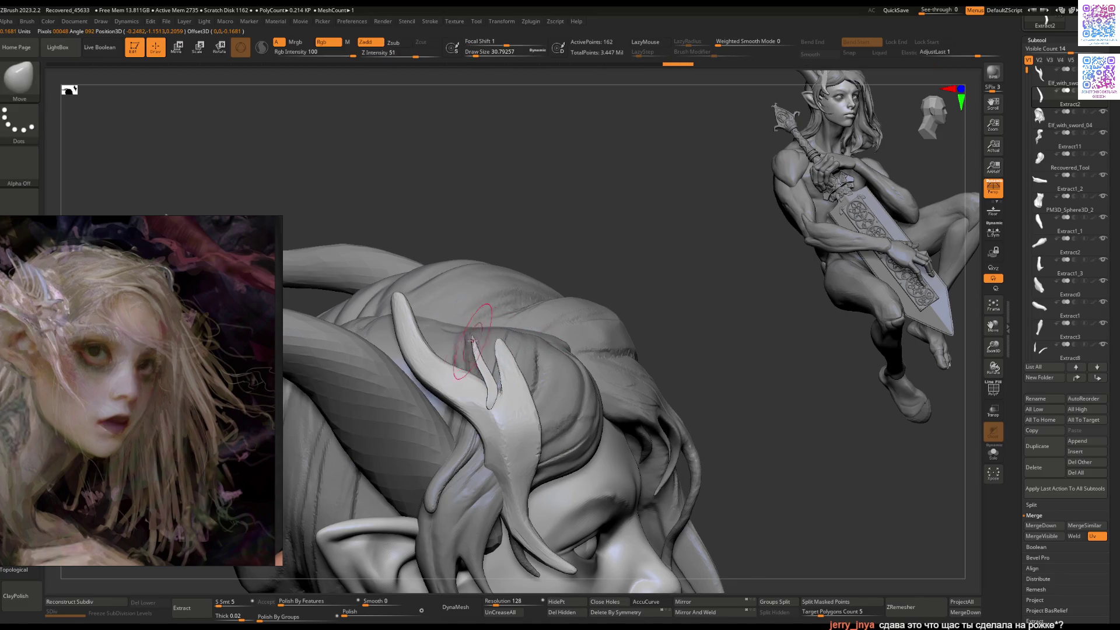
key("bracketleft")
key("bracketleft")
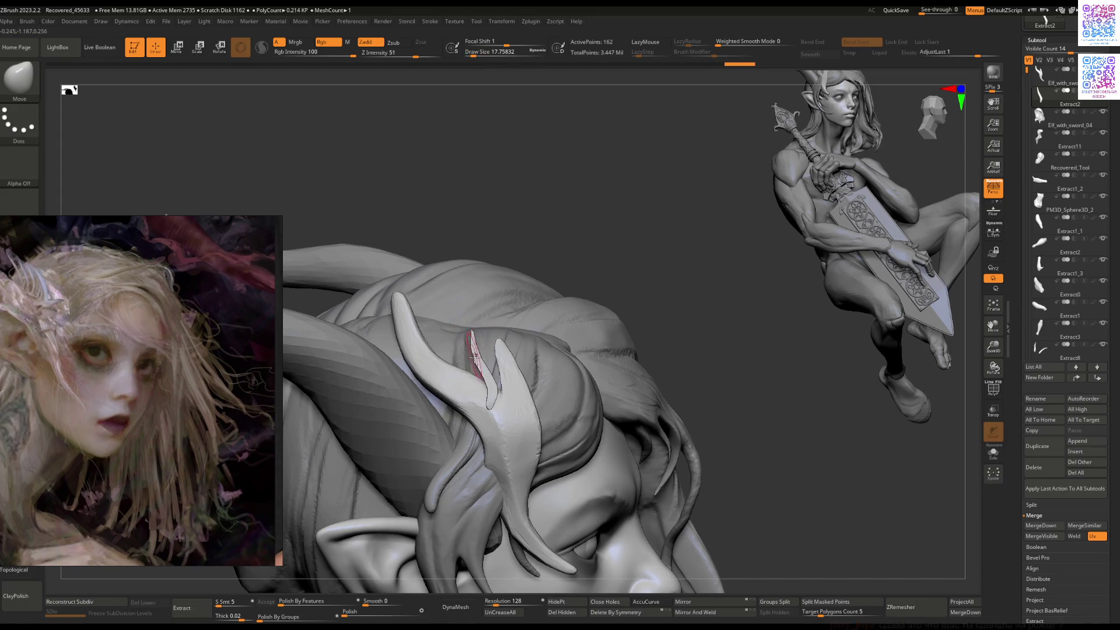
right_click_drag(489, 398, 519, 371)
key("r")
mouse_move(540, 339)
right_mouse_down()
mouse_move(570, 378)
mouse_move(527, 385)
mouse_move(562, 393)
right_mouse_up()
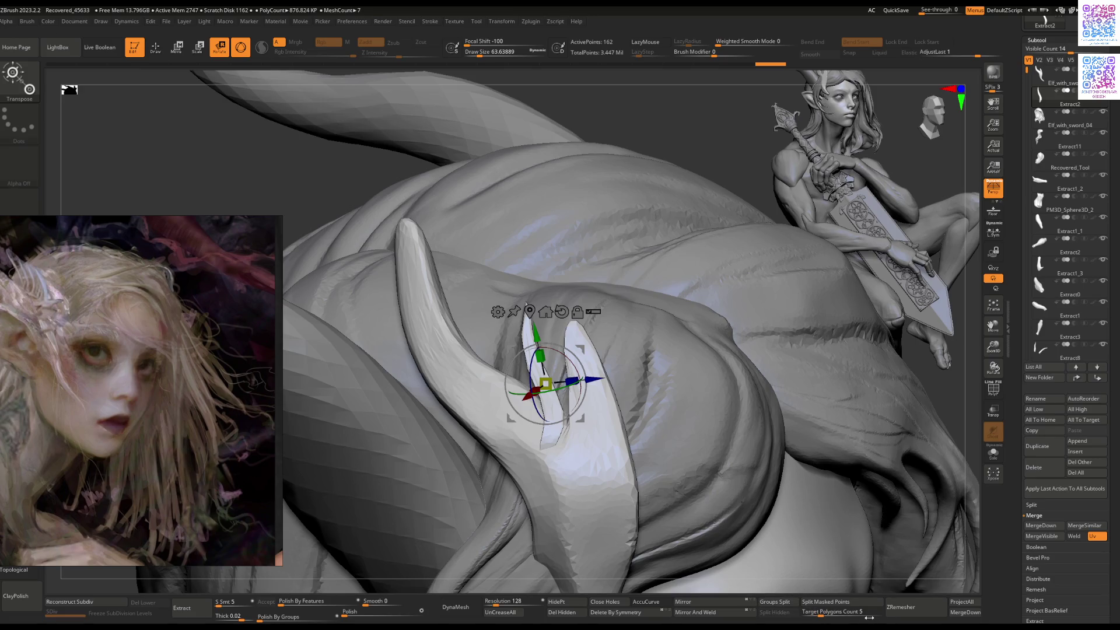
Step: ZRemesh the strip with Target Polygons Count 3.06967
left_click(817, 612)
left_click(901, 606)
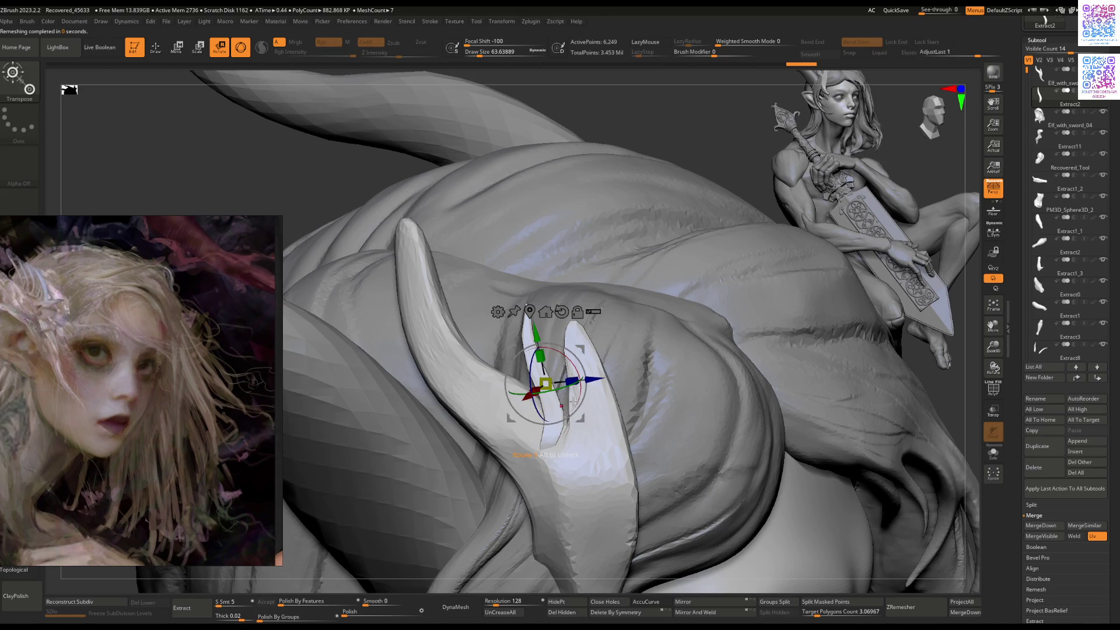
key("Tab")
right_click_drag(591, 372, 549, 402)
key("q")
key("space")
key("Tab")
key("Tab")
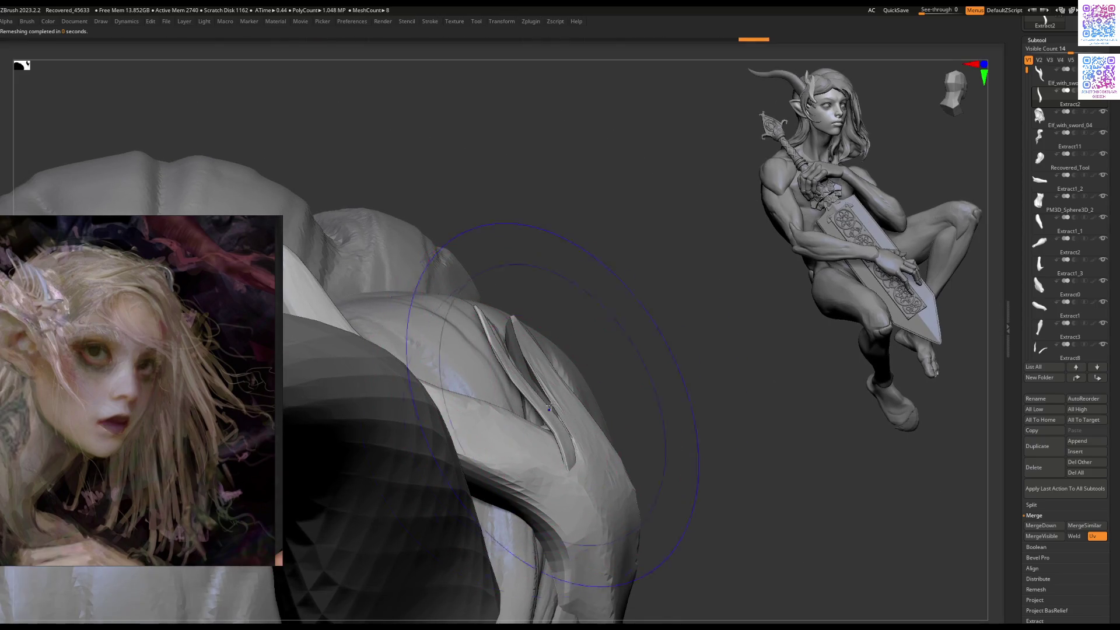
mouse_move(553, 400)
right_mouse_down()
mouse_move(569, 391)
mouse_move(589, 428)
mouse_move(548, 417)
right_mouse_up()
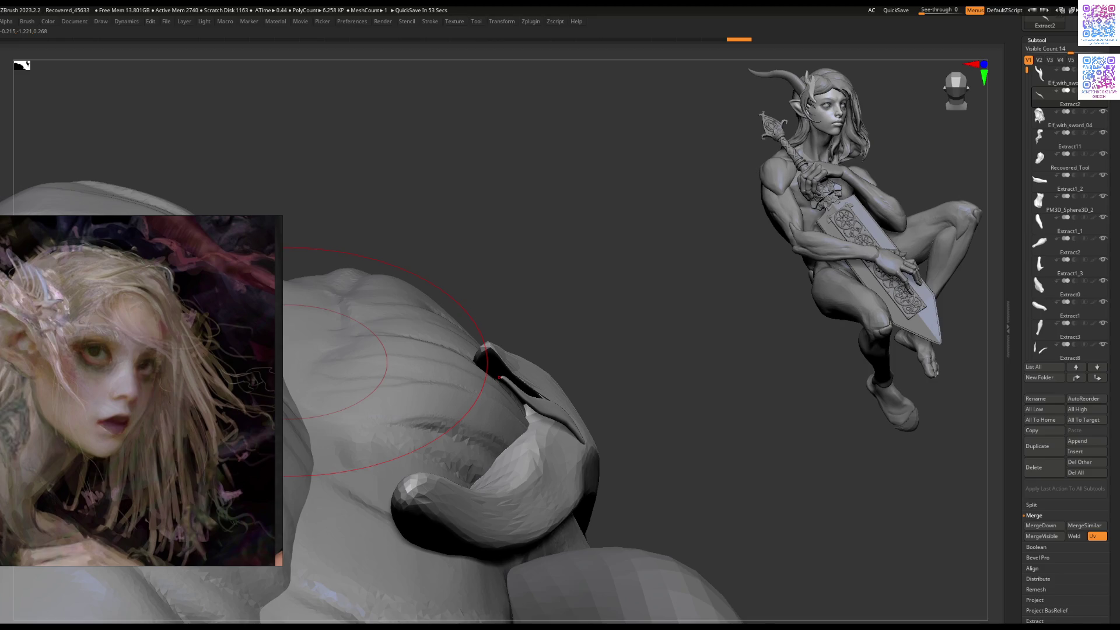
Step: Unhide all subtools and make the horn strip the active piece
key("ctrl+shift+s")
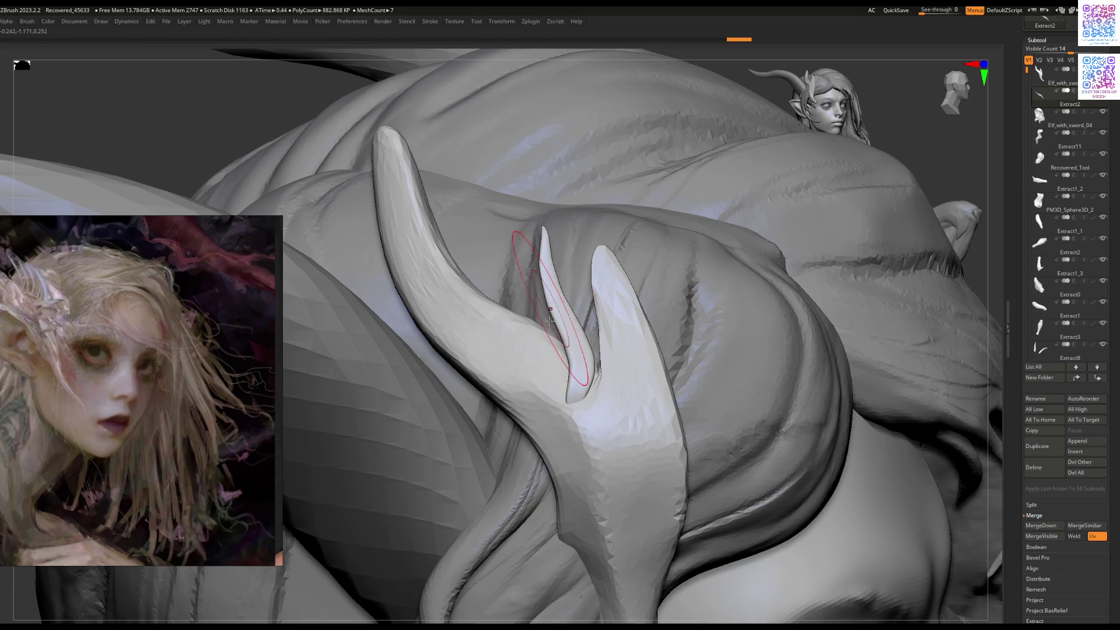
right_click_drag(549, 314, 558, 331)
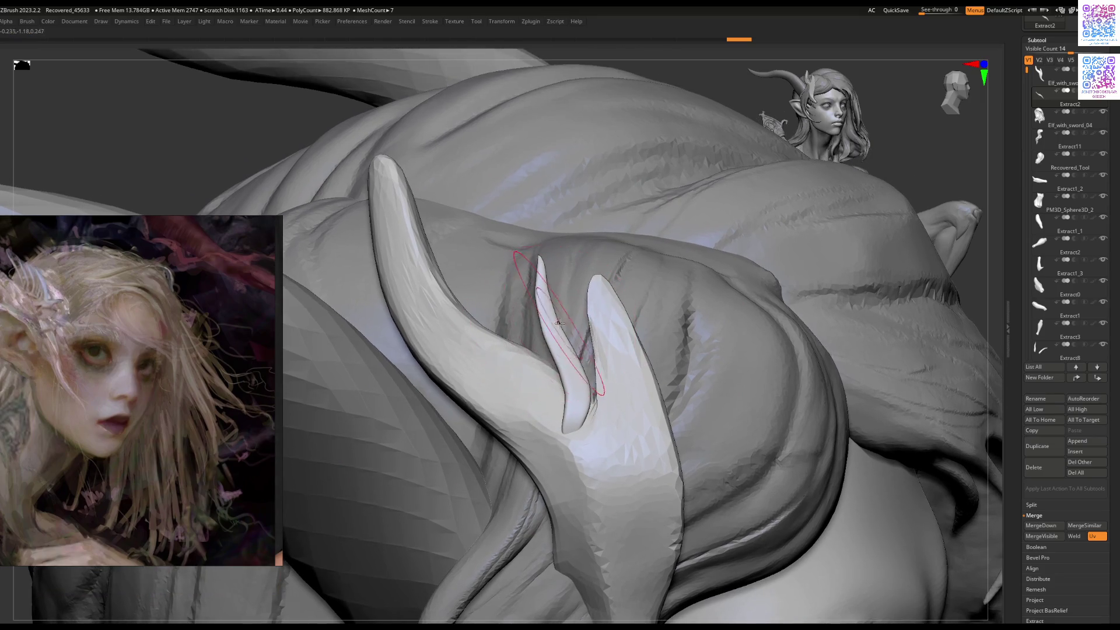
mouse_move(557, 332)
left_mouse_down("ctrl")
mouse_move(513, 268)
mouse_move(601, 373)
mouse_move(567, 344)
left_mouse_up("ctrl")
left_click(545, 299, "alt")
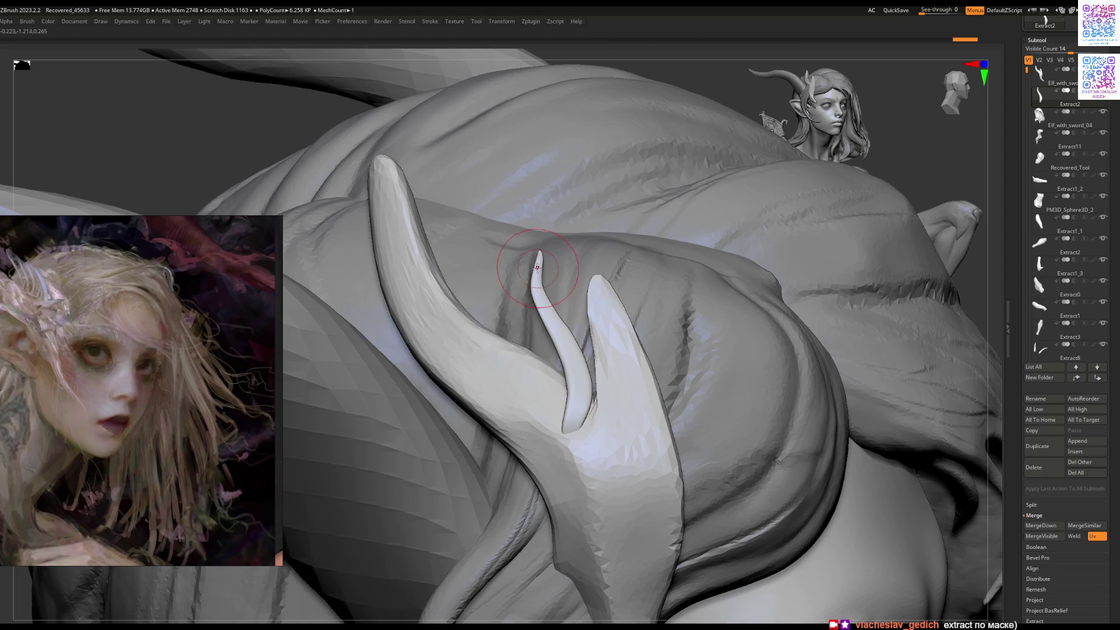
right_click_drag(545, 375, 585, 357)
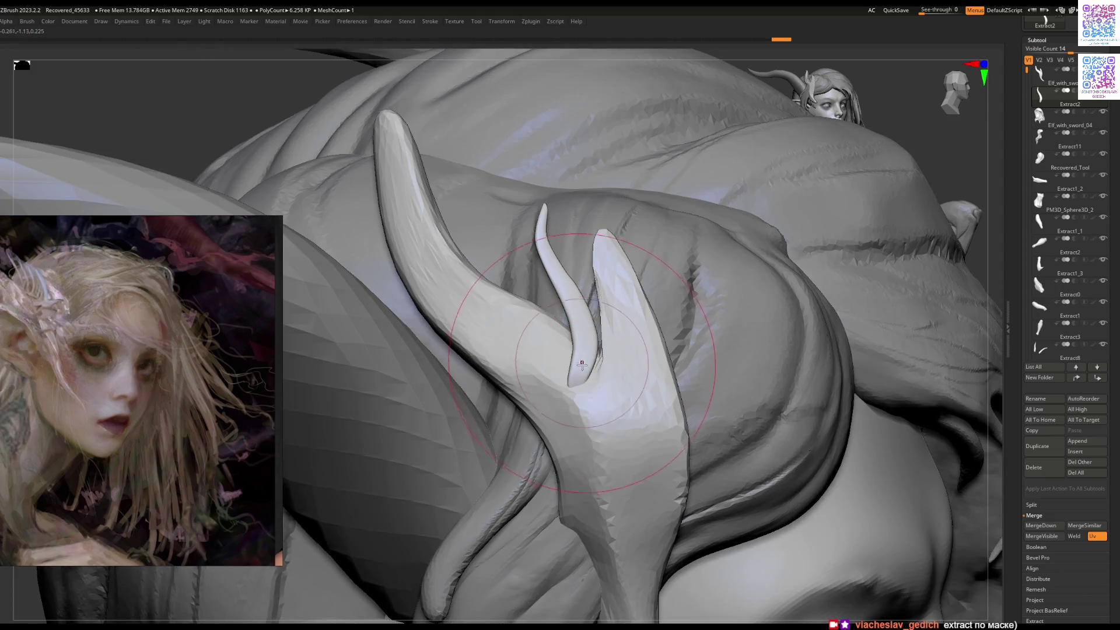
mouse_move(585, 357)
right_mouse_down()
mouse_move(513, 257)
mouse_move(625, 284)
mouse_move(575, 330)
mouse_move(580, 340)
right_mouse_up()
Step: Move and rotate the Extract2 strip among the horn strands, then return to Draw mode
key("space")
left_click_drag(491, 271, 515, 316)
mouse_move(513, 313)
right_mouse_down()
mouse_move(503, 461)
mouse_move(546, 396)
mouse_move(595, 392)
right_mouse_up()
left_click_drag(595, 392, 598, 395)
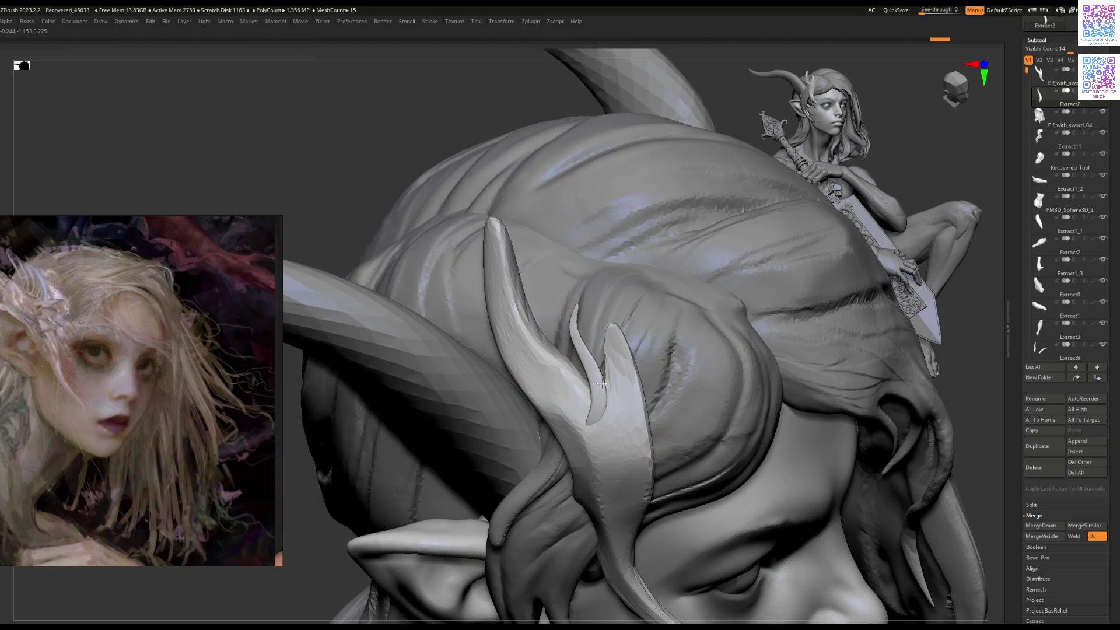
right_click_drag(599, 394, 601, 378)
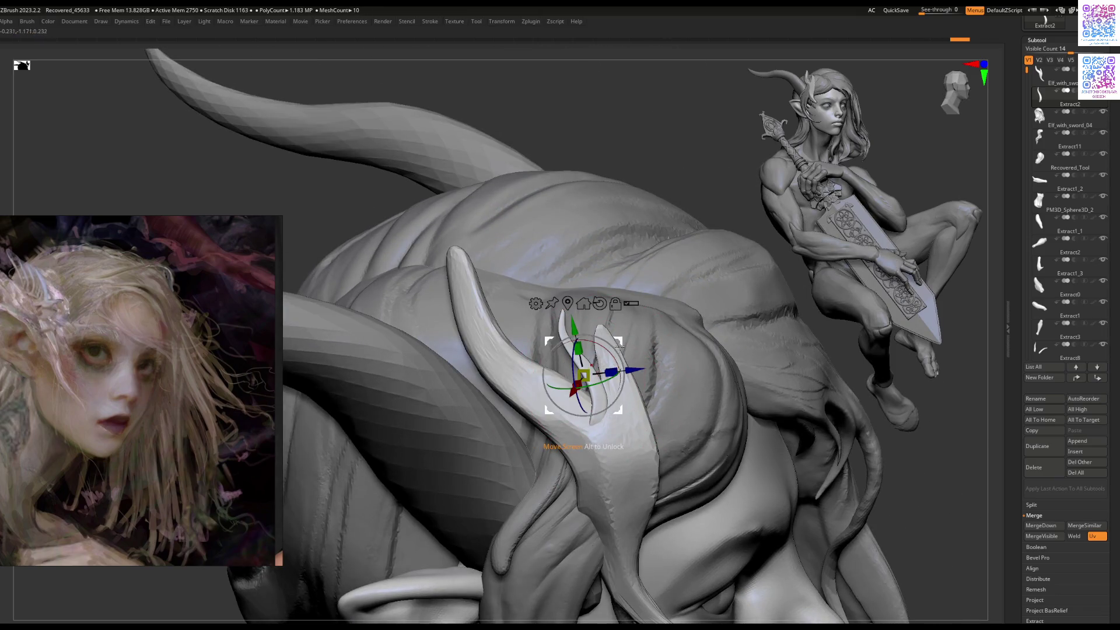
key("ctrl+z")
mouse_move(619, 353)
left_mouse_down()
mouse_move(623, 338)
mouse_move(603, 333)
left_mouse_up()
mouse_move(562, 365)
left_mouse_down()
mouse_move(599, 333)
mouse_move(558, 362)
mouse_move(537, 355)
left_mouse_up()
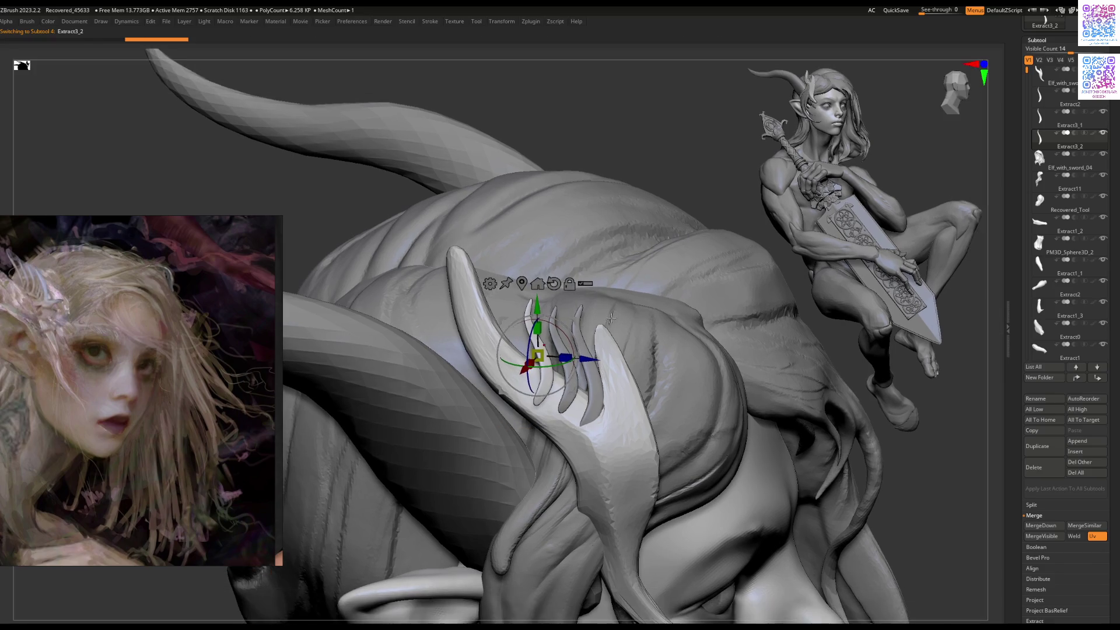
left_click_drag(589, 333, 537, 394)
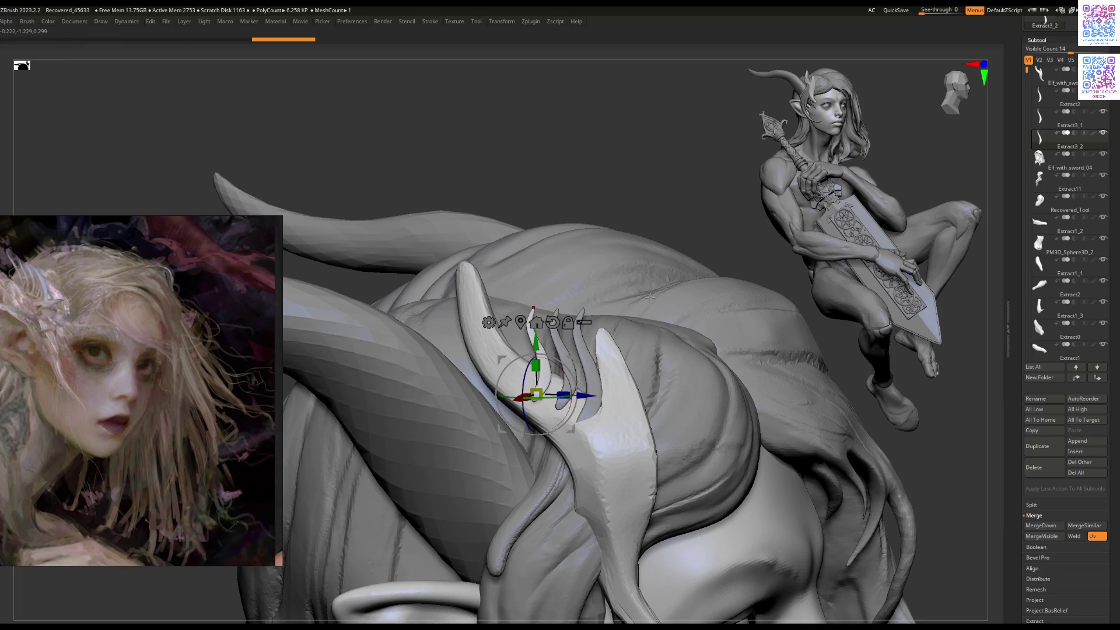
key("q")
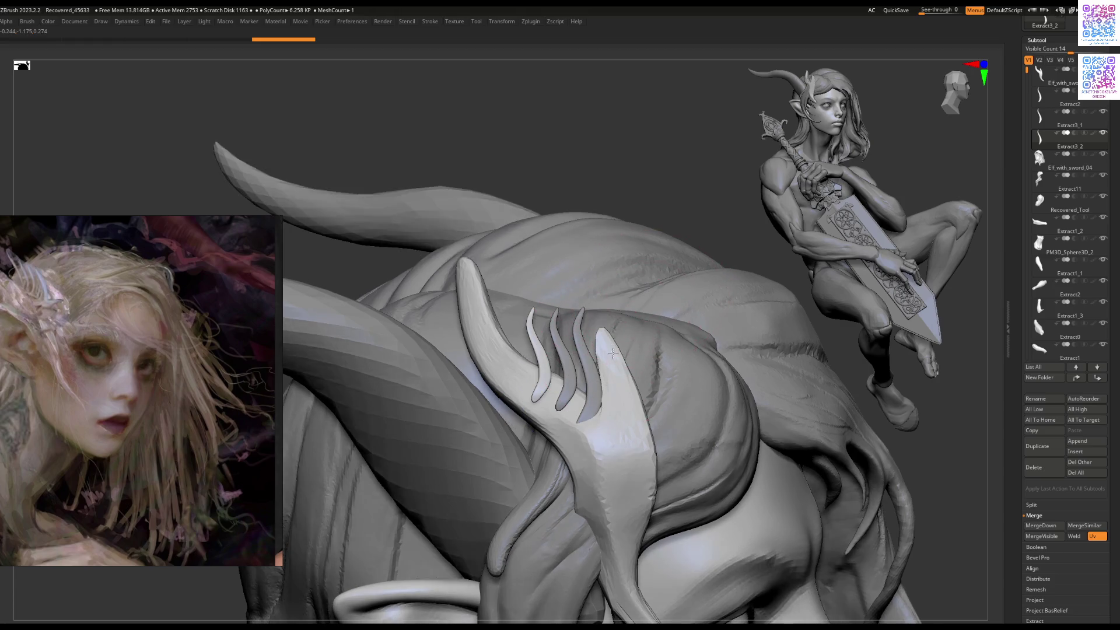
key("Tab")
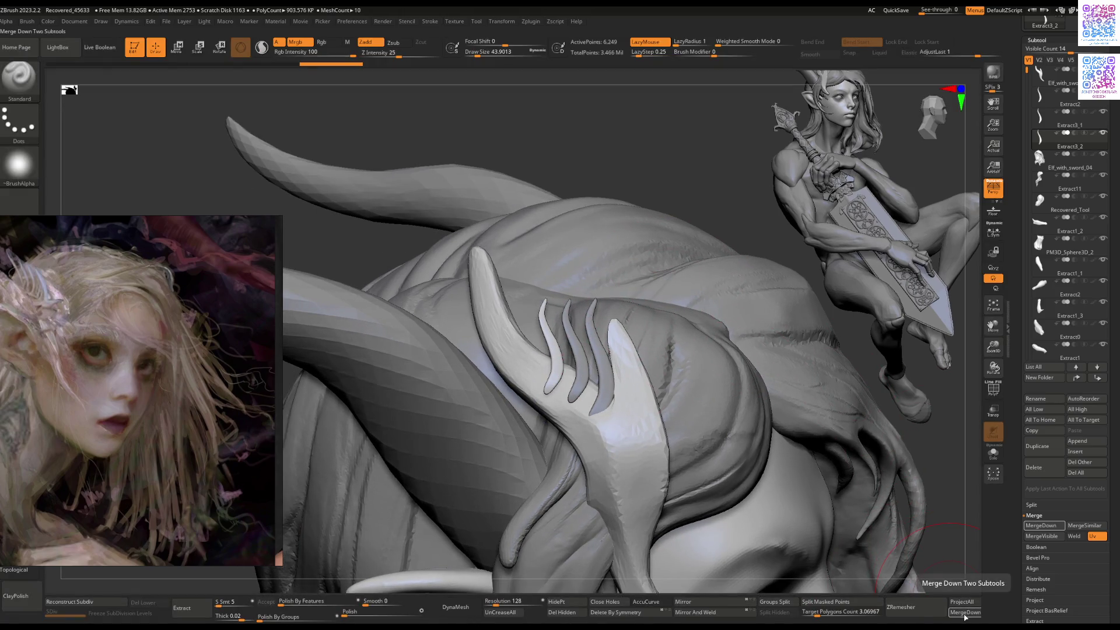
Step: Merge the Extract2 horn ornament down into the subtool below, confirming the merge
left_click(1070, 149)
left_click(1067, 97)
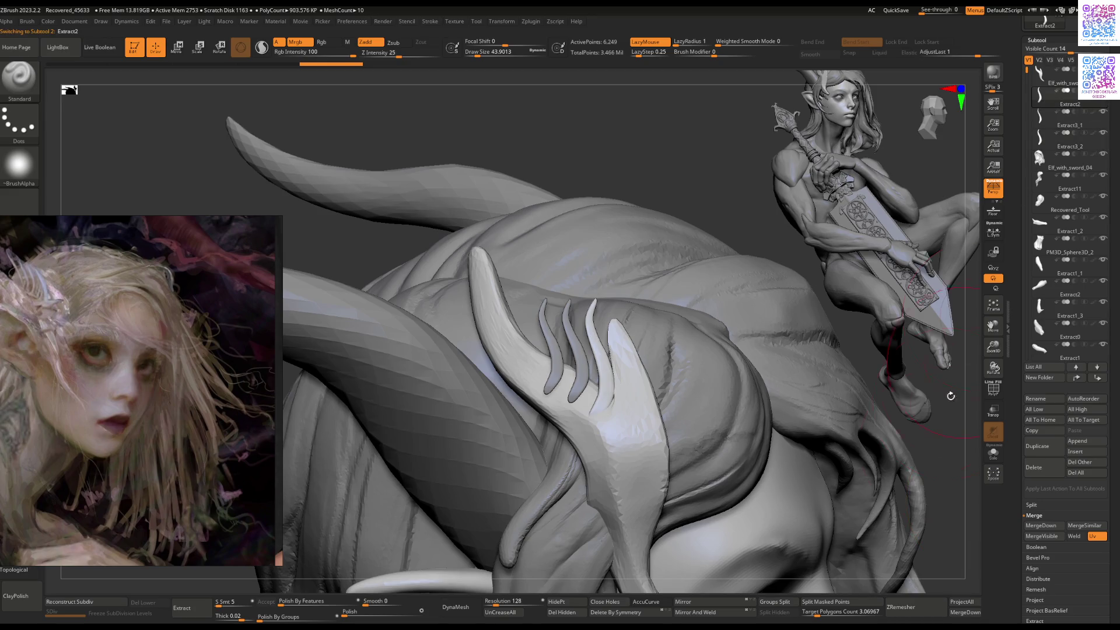
left_click(963, 612)
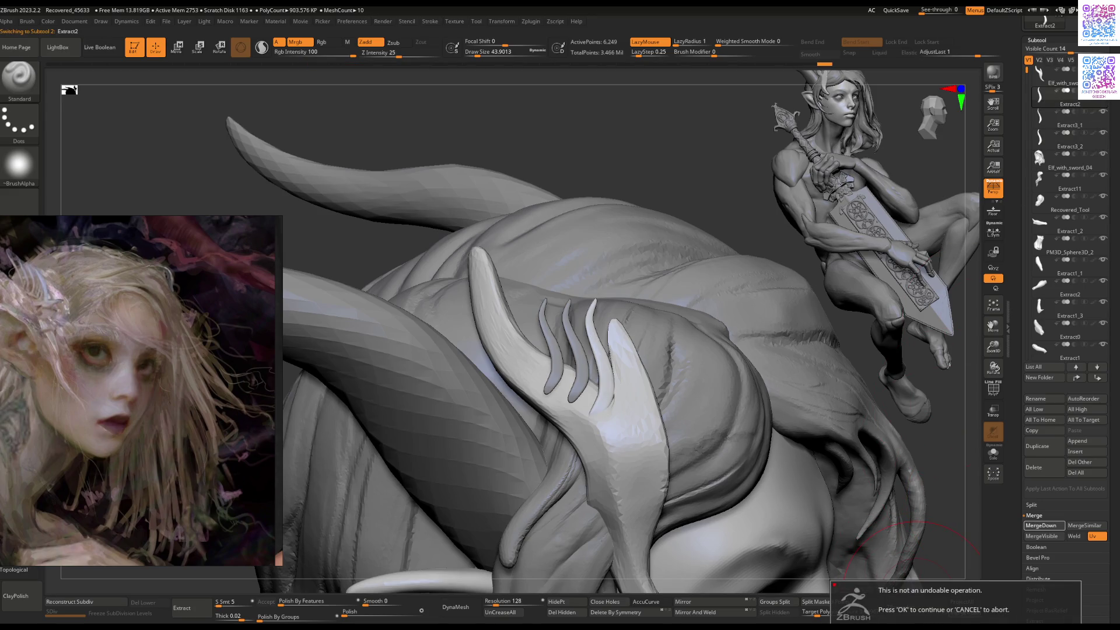
key("Return")
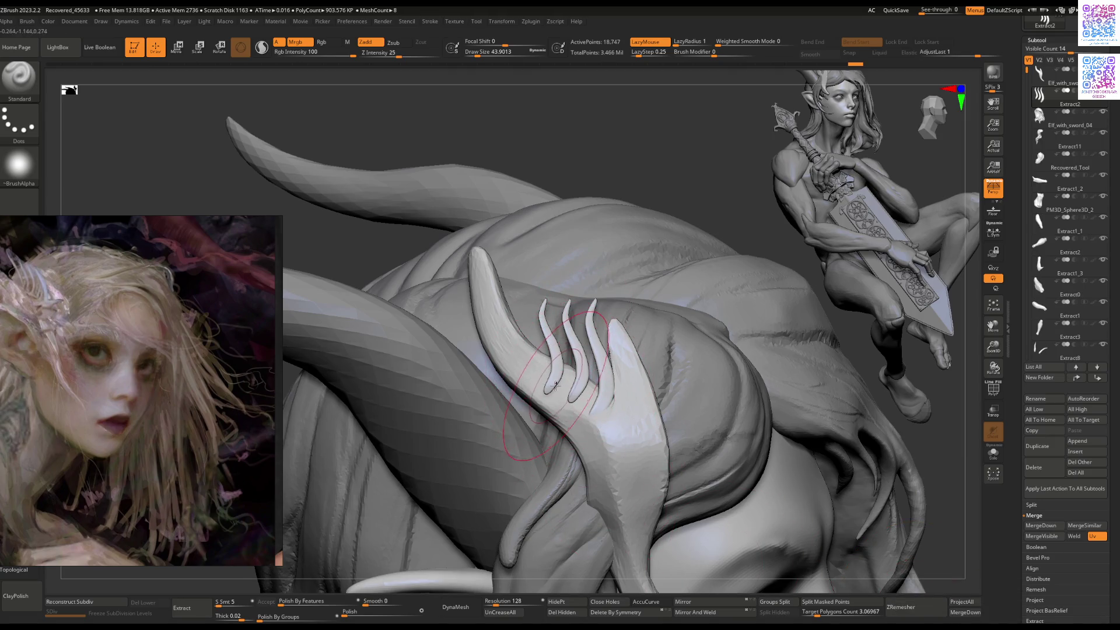
Step: Hide the interface and orbit in close on the horn ornament's strands
key("Tab")
right_click_drag(566, 364, 526, 301)
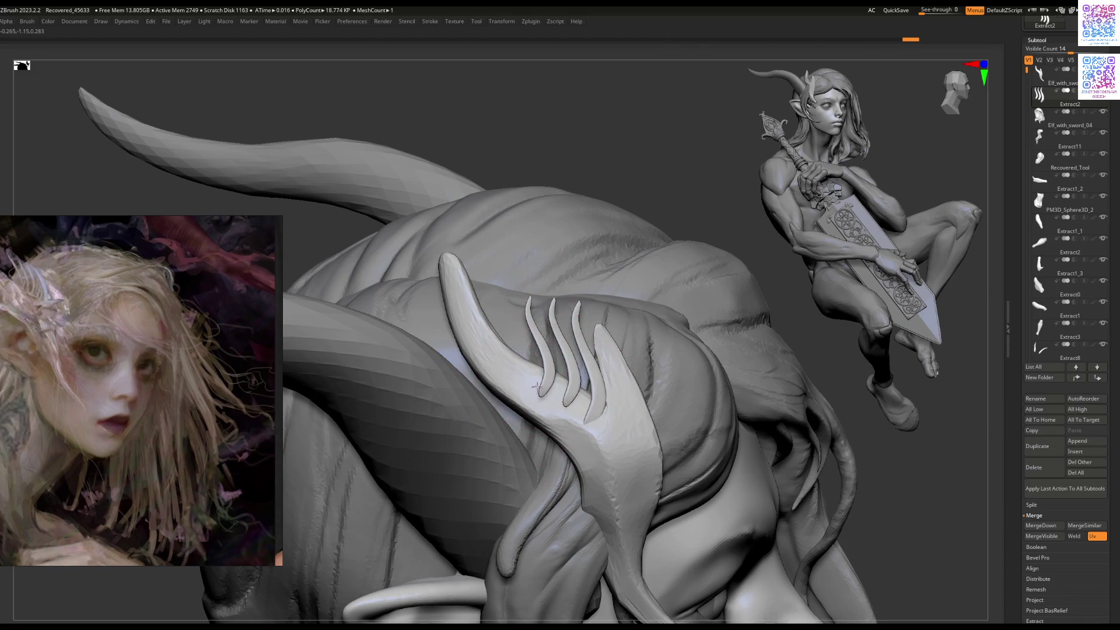
mouse_move(541, 388)
right_mouse_down()
mouse_move(583, 398)
mouse_move(548, 411)
mouse_move(599, 396)
right_mouse_up()
right_click(548, 412)
key("w")
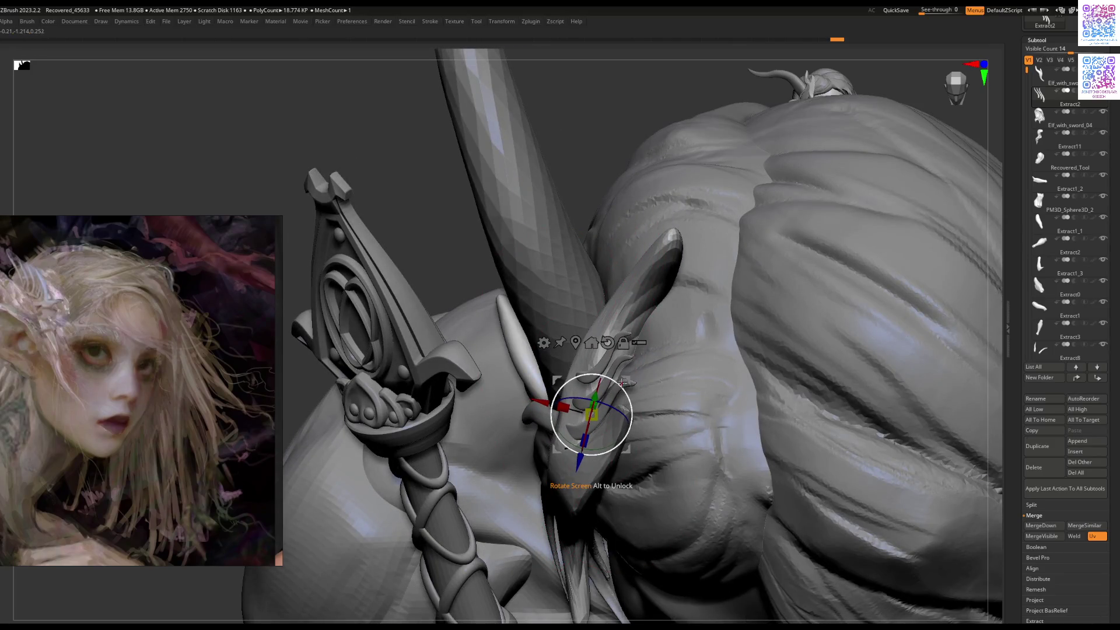
mouse_move(619, 386)
right_mouse_down()
mouse_move(624, 403)
mouse_move(630, 387)
right_mouse_up()
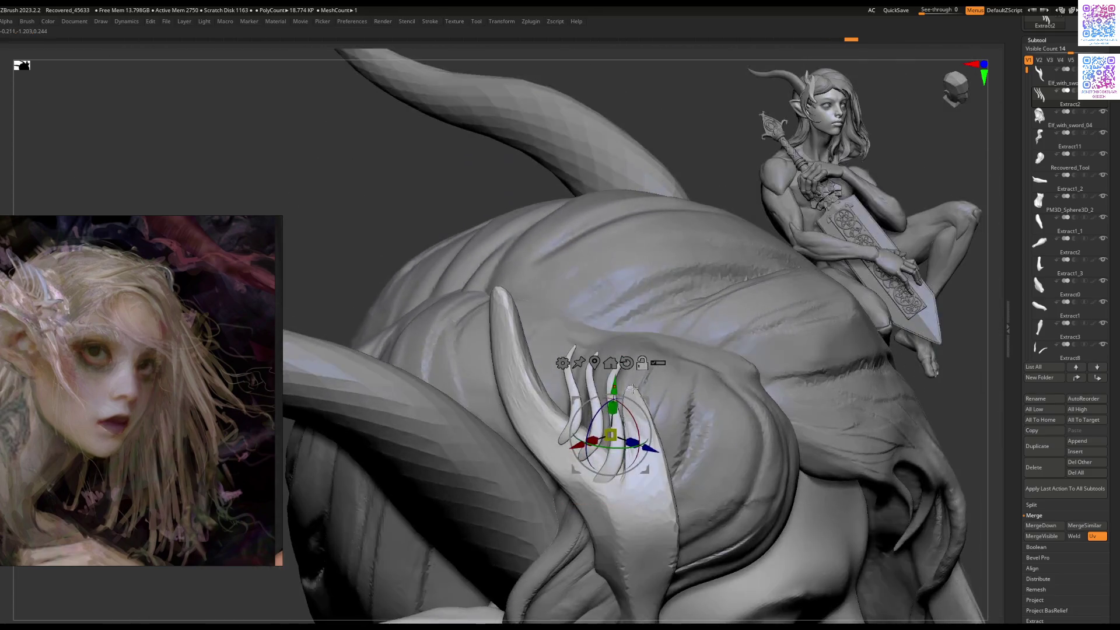
right_click_drag(637, 439, 621, 391)
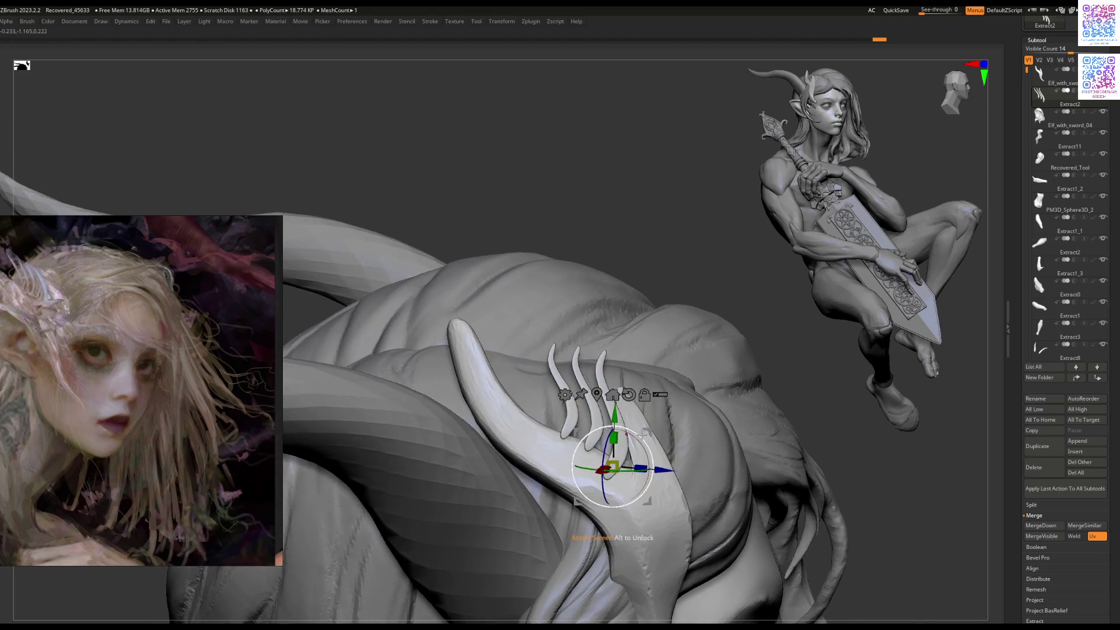
mouse_move(642, 445)
right_mouse_down()
mouse_move(615, 402)
mouse_move(600, 449)
mouse_move(585, 444)
mouse_move(585, 466)
right_mouse_up()
key("q")
key("space")
key("space")
mouse_move(573, 537)
right_mouse_down()
mouse_move(560, 369)
mouse_move(619, 367)
mouse_move(614, 400)
right_mouse_up()
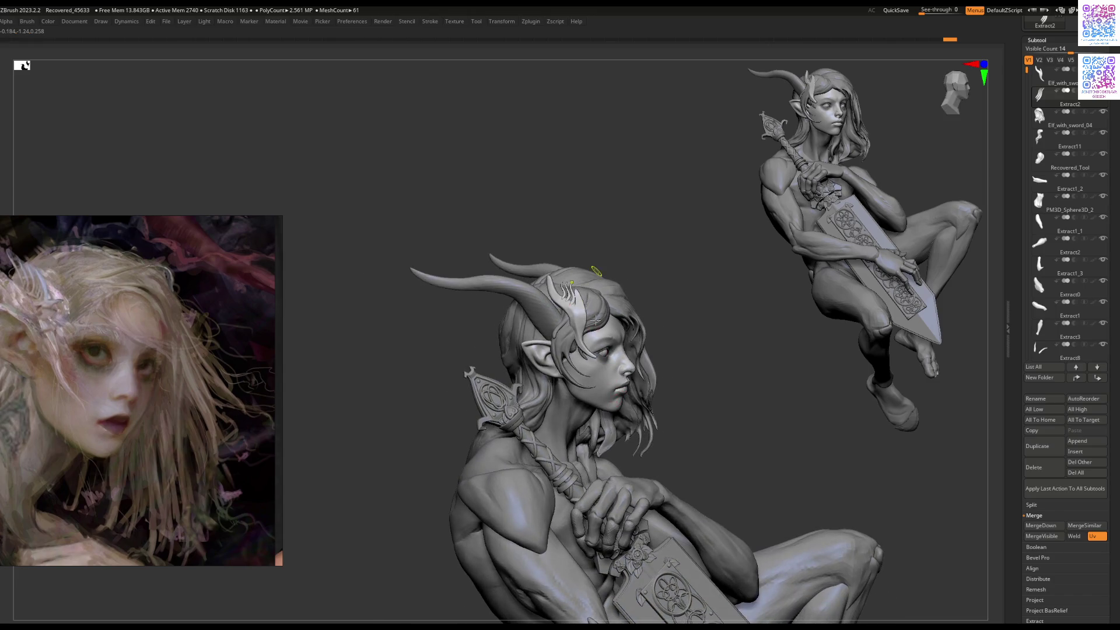
right_click_drag(599, 298, 592, 337, "ctrl")
Step: Enlarge the brush and lightly refine the surface beside the fourth strand's base
key("]")
key("]")
key("]")
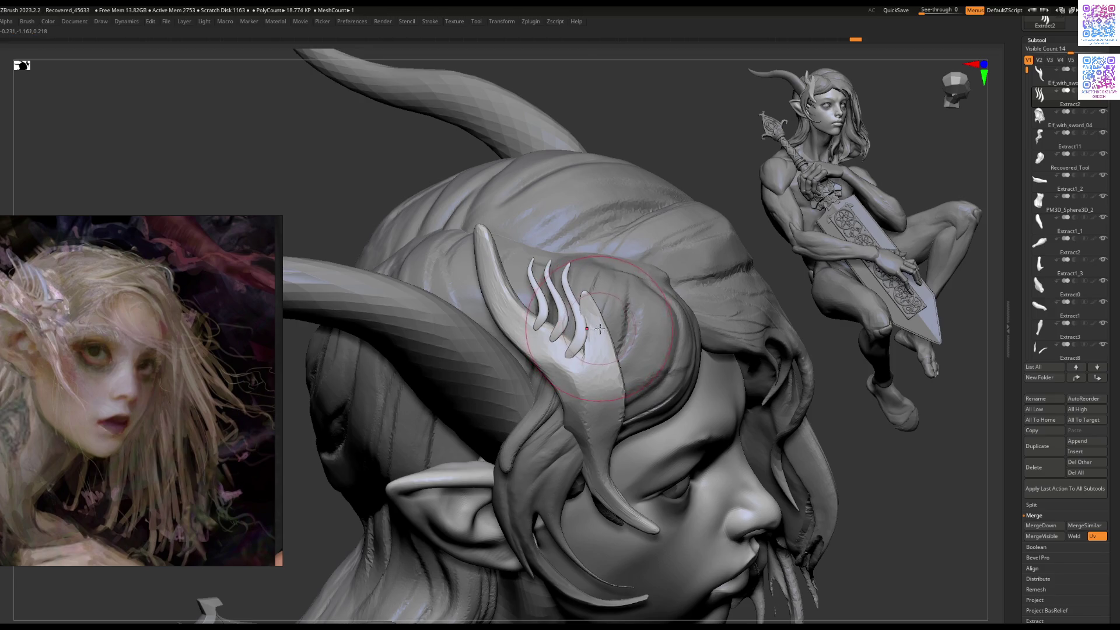
key("space")
left_click(675, 267, "alt")
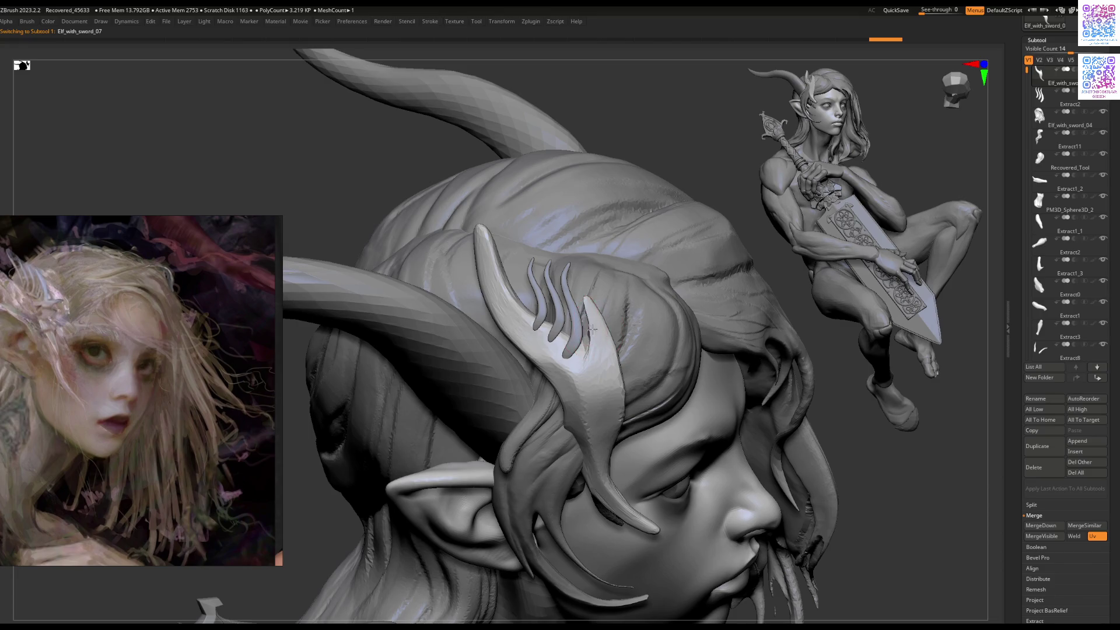
scroll(583, 333, "down", 5)
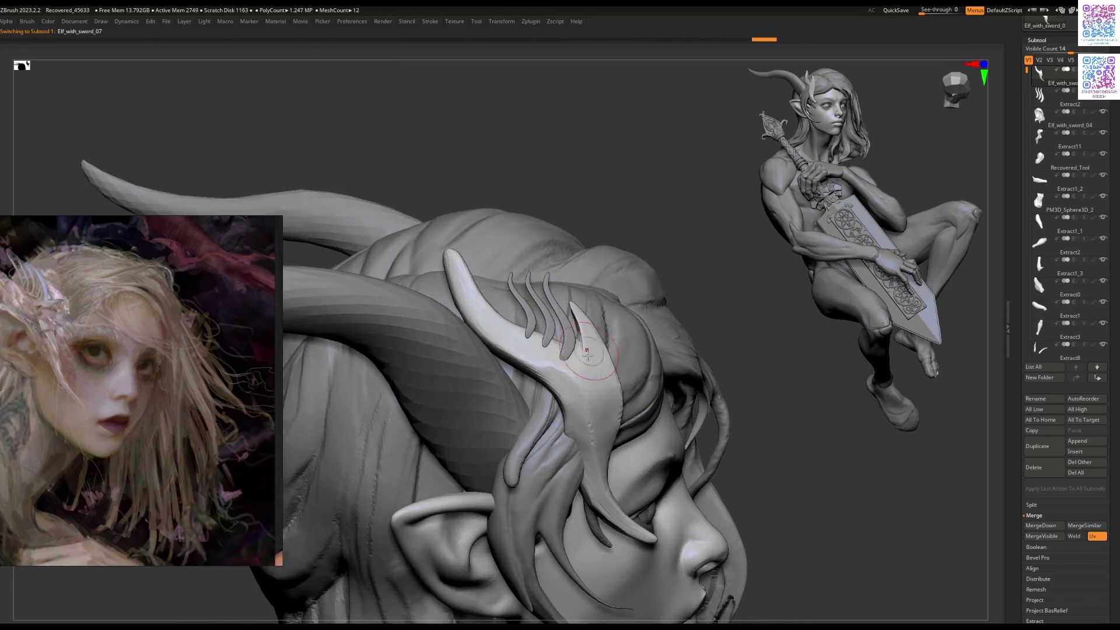
mouse_move(576, 344)
left_mouse_down()
mouse_move(542, 355)
mouse_move(580, 370)
mouse_move(552, 436)
left_mouse_up()
scroll(552, 436, "up", 10)
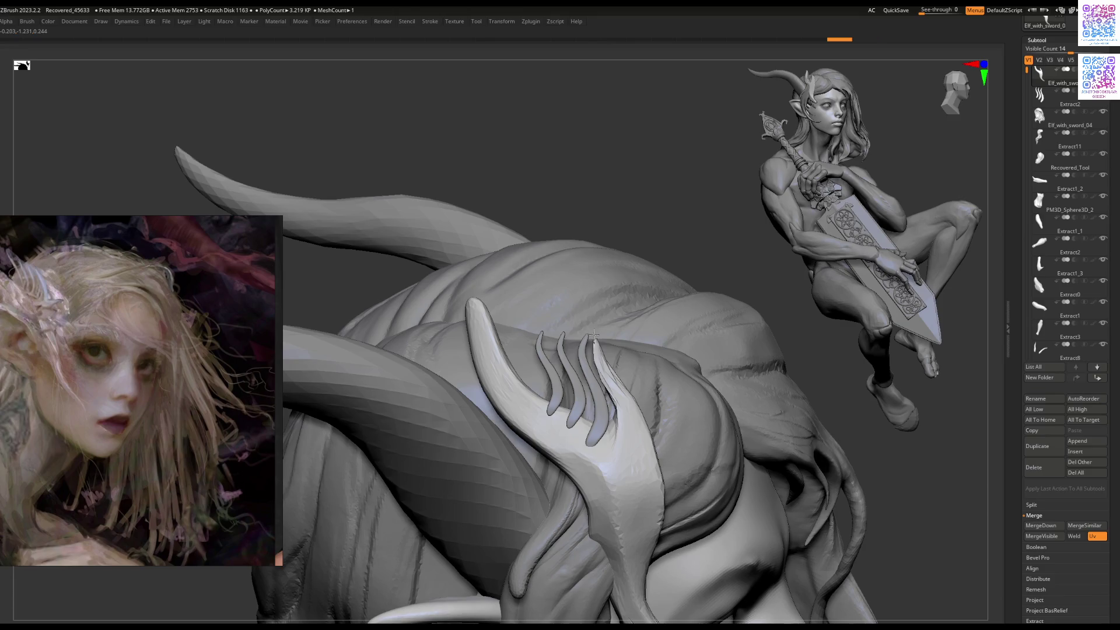
left_click(593, 334, "alt")
right_click_drag(593, 334, 542, 350)
key("space")
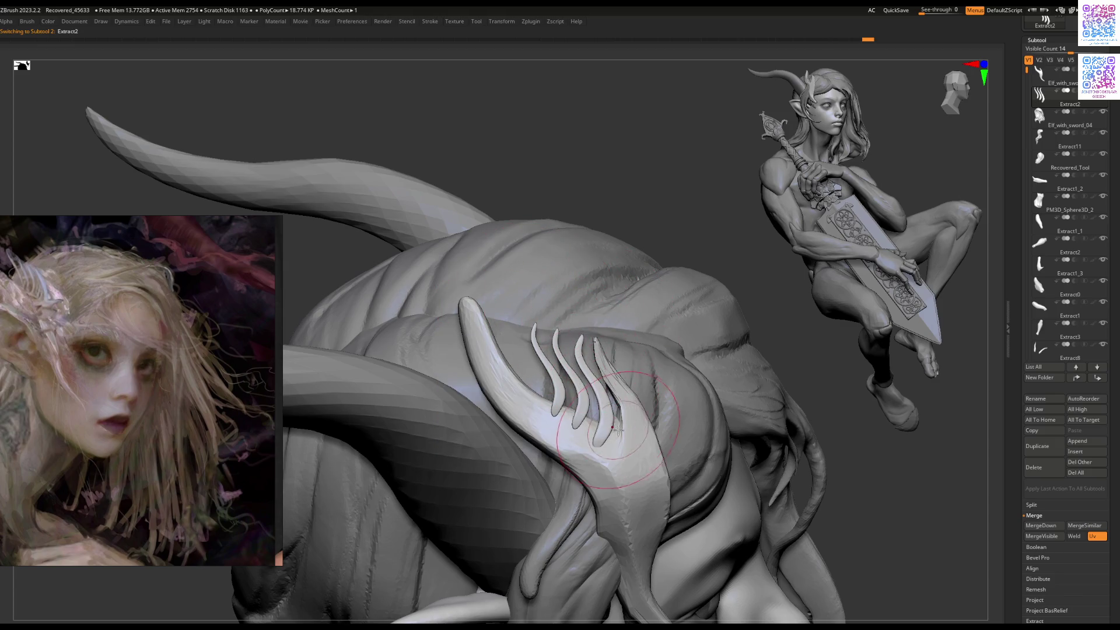
left_click_drag(595, 432, 610, 404)
right_click_drag(611, 404, 588, 328, "ctrl")
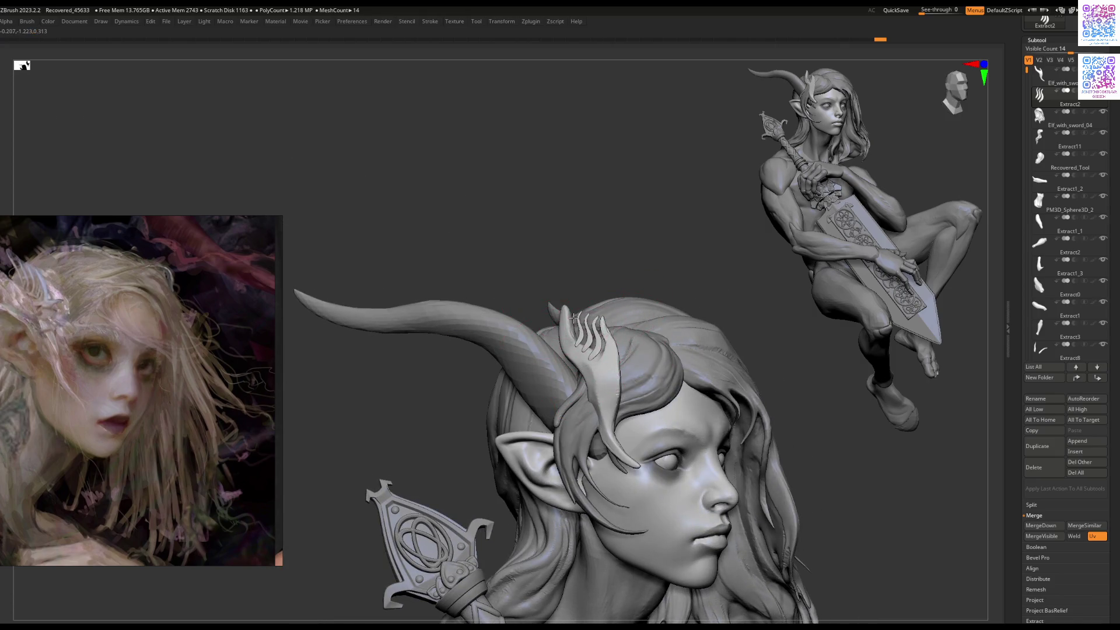
Step: Inspect the head and horn from behind and above, then reselect the horn ornament
mouse_move(602, 386)
right_mouse_down()
mouse_move(779, 394)
mouse_move(591, 354)
mouse_move(512, 250)
right_mouse_up()
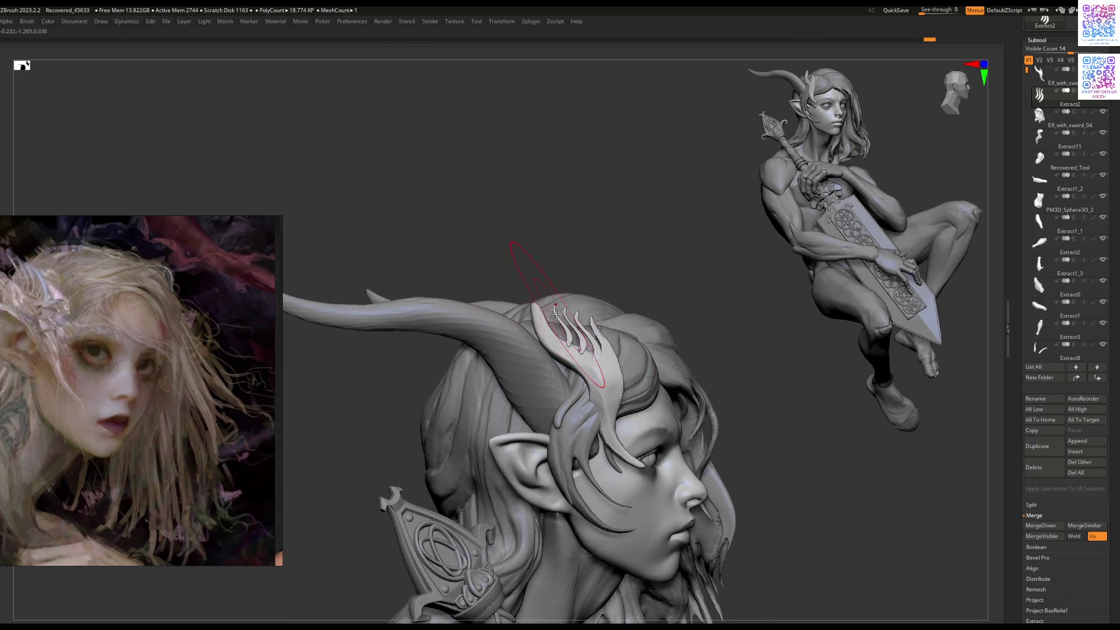
key("space")
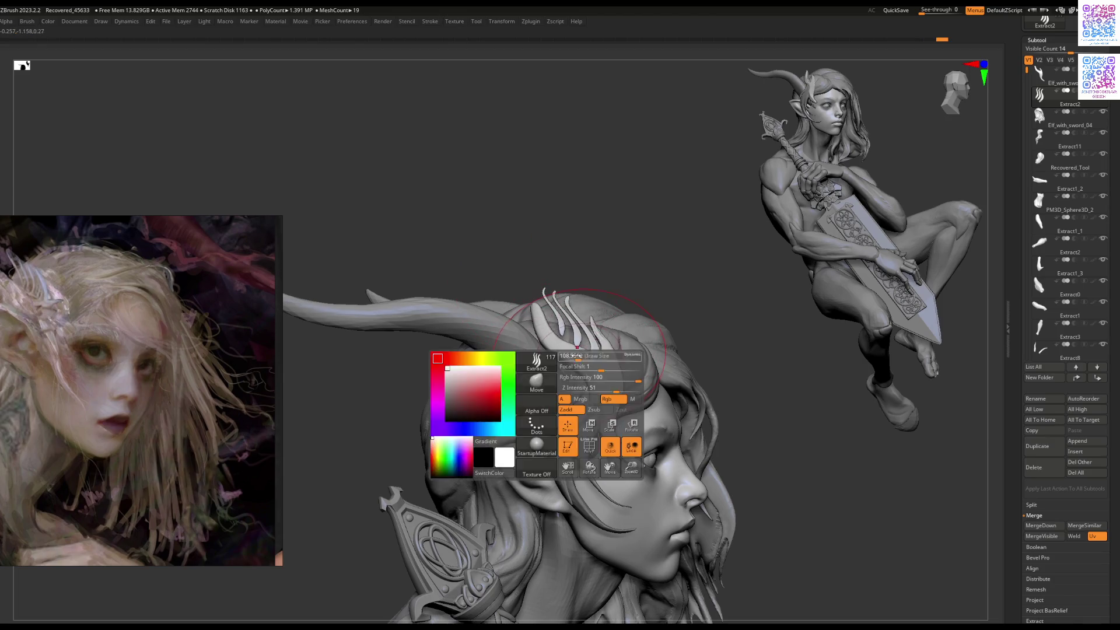
mouse_move(583, 368)
right_mouse_down("ctrl")
mouse_move(556, 380)
mouse_move(589, 386)
mouse_move(587, 361)
right_mouse_up("ctrl")
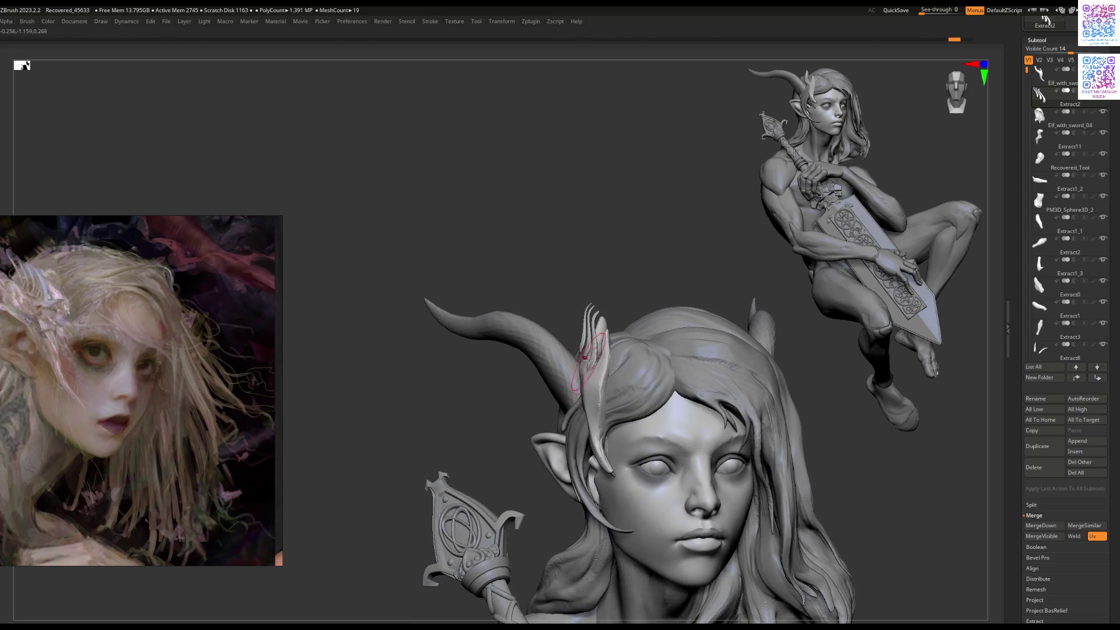
key("bracketright")
key("bracketright")
key("bracketright")
mouse_move(598, 307)
right_mouse_down()
mouse_move(598, 376)
mouse_move(601, 363)
mouse_move(625, 362)
mouse_move(622, 348)
right_mouse_up()
key("w")
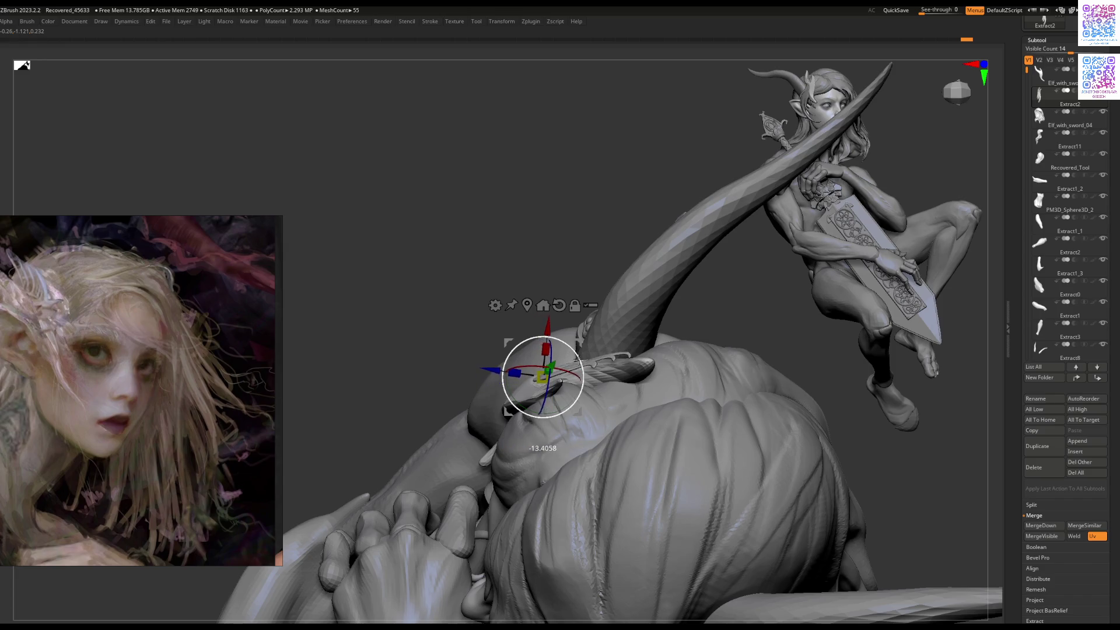
mouse_move(591, 401)
right_mouse_down()
mouse_move(642, 325)
mouse_move(655, 332)
right_mouse_up()
key("space")
left_click(538, 363, "alt")
key("space")
key("space")
left_click(558, 349, "alt")
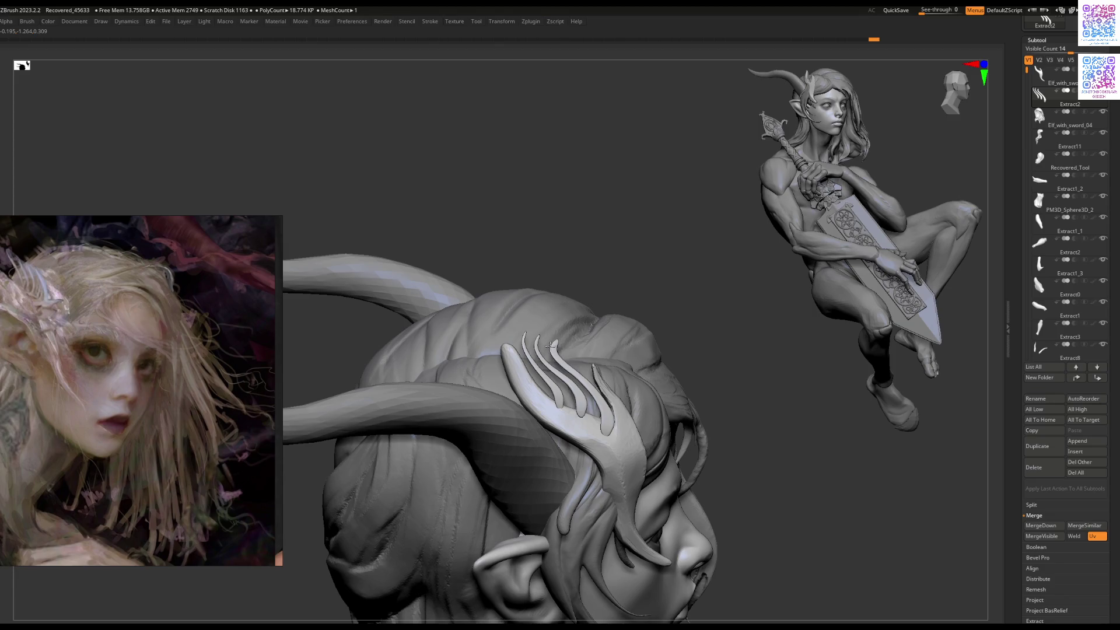
mouse_move(539, 334)
right_mouse_down()
mouse_move(513, 460)
mouse_move(528, 385)
mouse_move(569, 400)
mouse_move(549, 400)
mouse_move(560, 390)
mouse_move(545, 379)
mouse_move(545, 409)
mouse_move(563, 390)
mouse_move(539, 385)
right_mouse_up()
key("space")
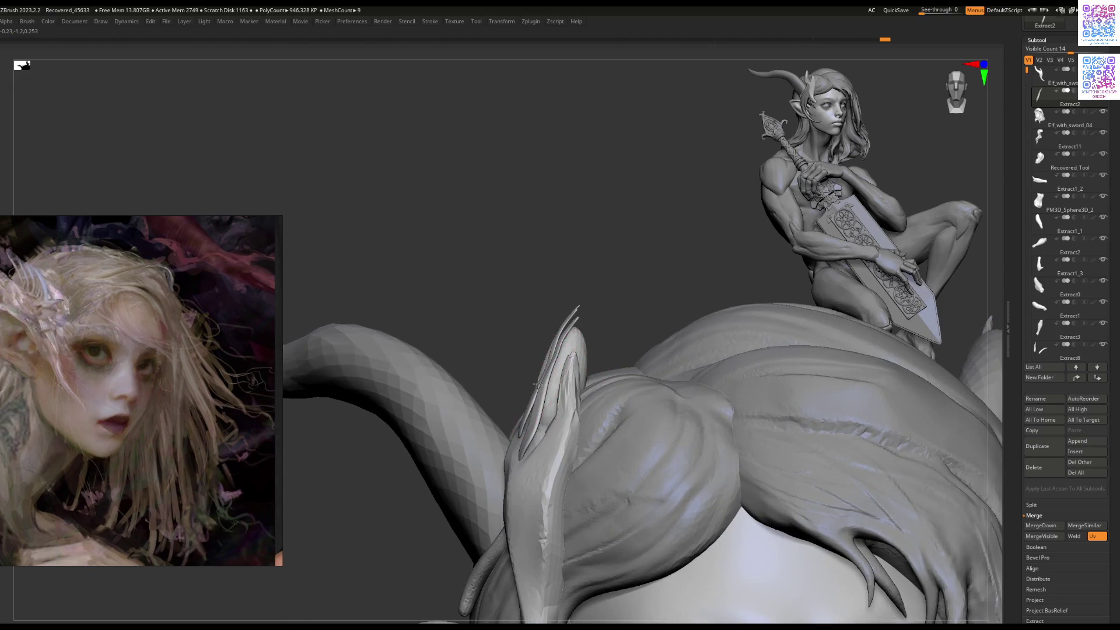
right_click_drag(548, 379, 549, 373)
key("space")
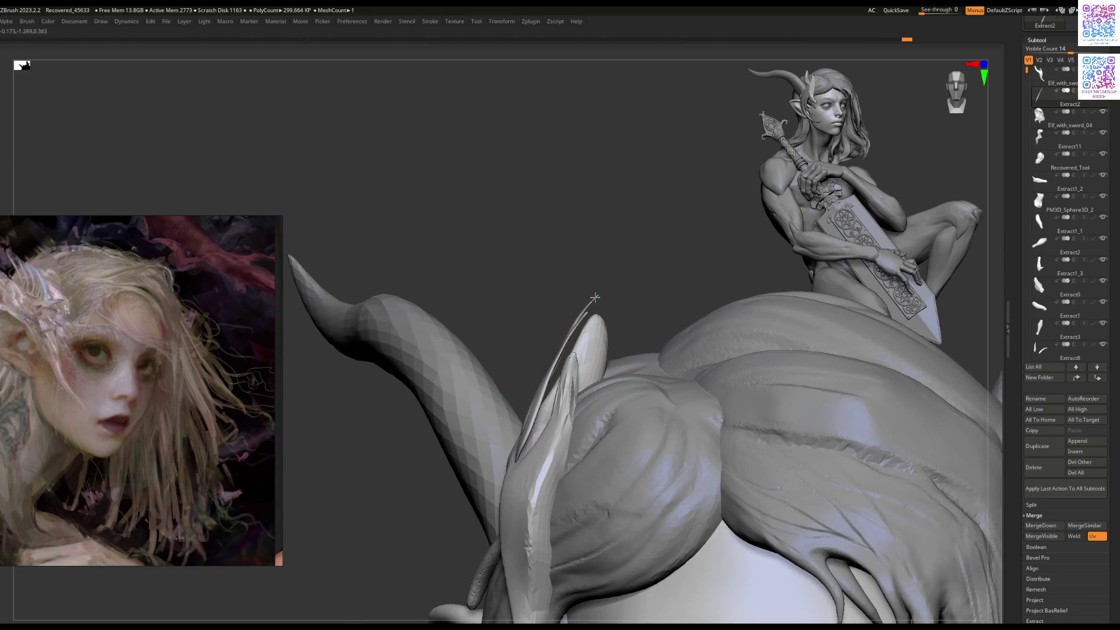
right_click_drag(581, 323, 630, 358)
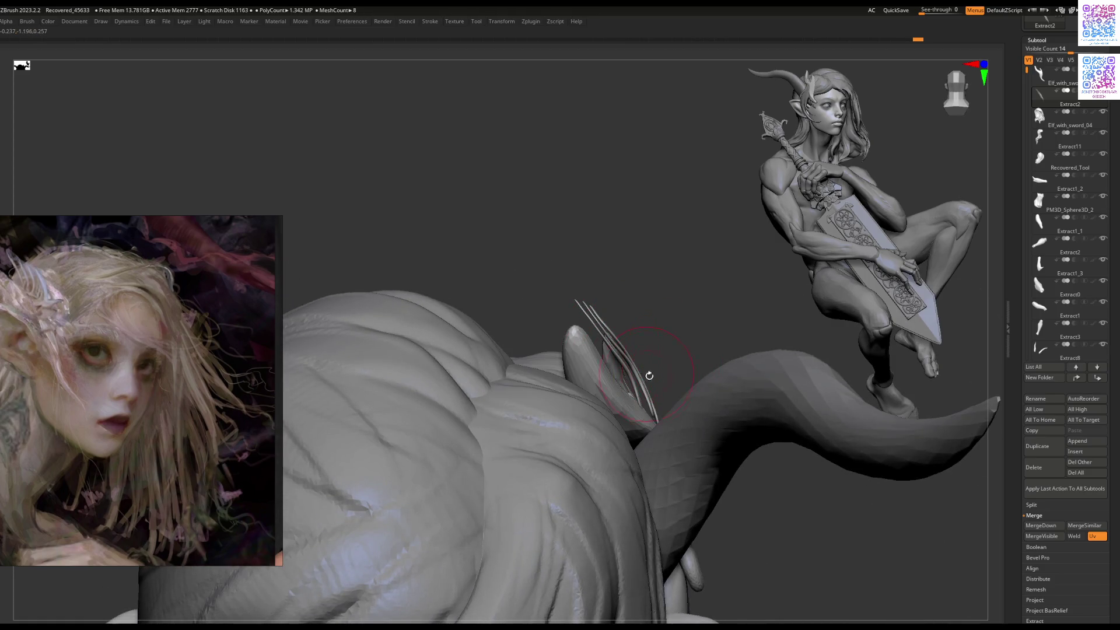
mouse_move(646, 396)
right_mouse_down()
mouse_move(583, 417)
mouse_move(691, 372)
mouse_move(653, 331)
mouse_move(717, 345)
mouse_move(672, 336)
right_mouse_up()
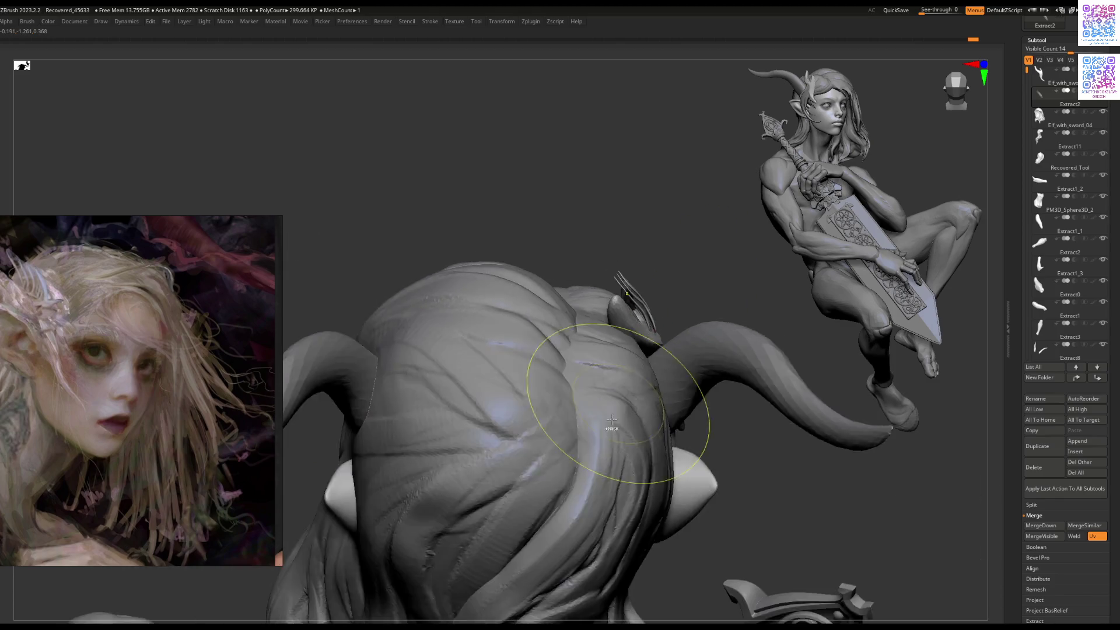
mouse_move(627, 315)
right_mouse_down()
mouse_move(533, 353)
mouse_move(605, 468)
mouse_move(565, 421)
mouse_move(576, 425)
right_mouse_up()
left_click(575, 427, "alt")
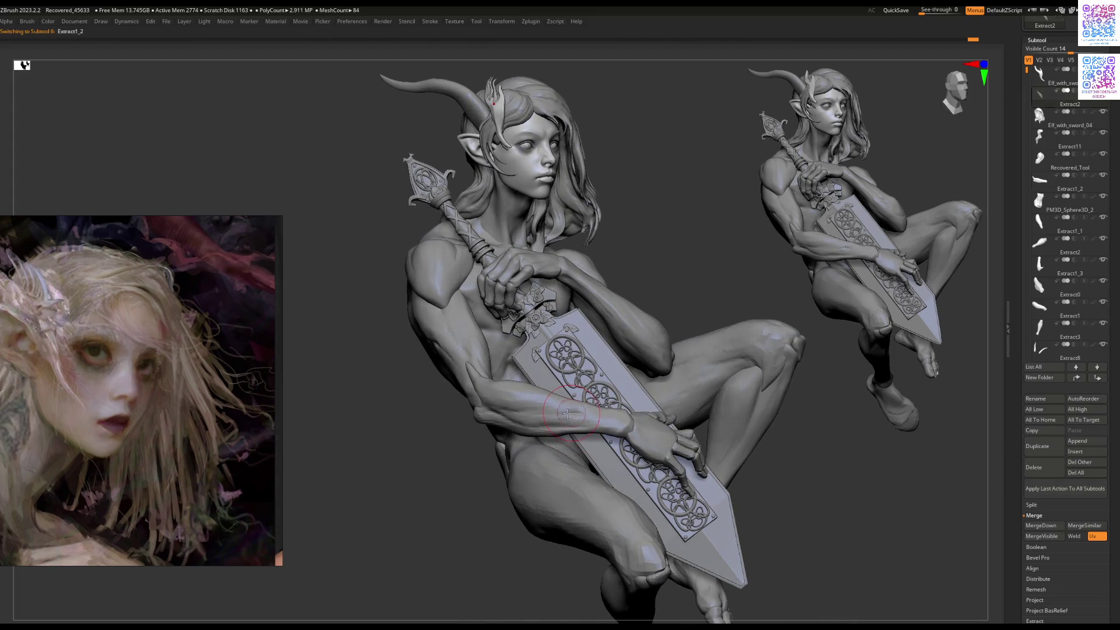
Step: Select the Elf_with_sword_07 part and draw a new strand across the head
mouse_move(582, 435)
right_mouse_down()
mouse_move(583, 411)
mouse_move(422, 320)
mouse_move(483, 315)
right_mouse_up()
left_click(483, 315, "alt")
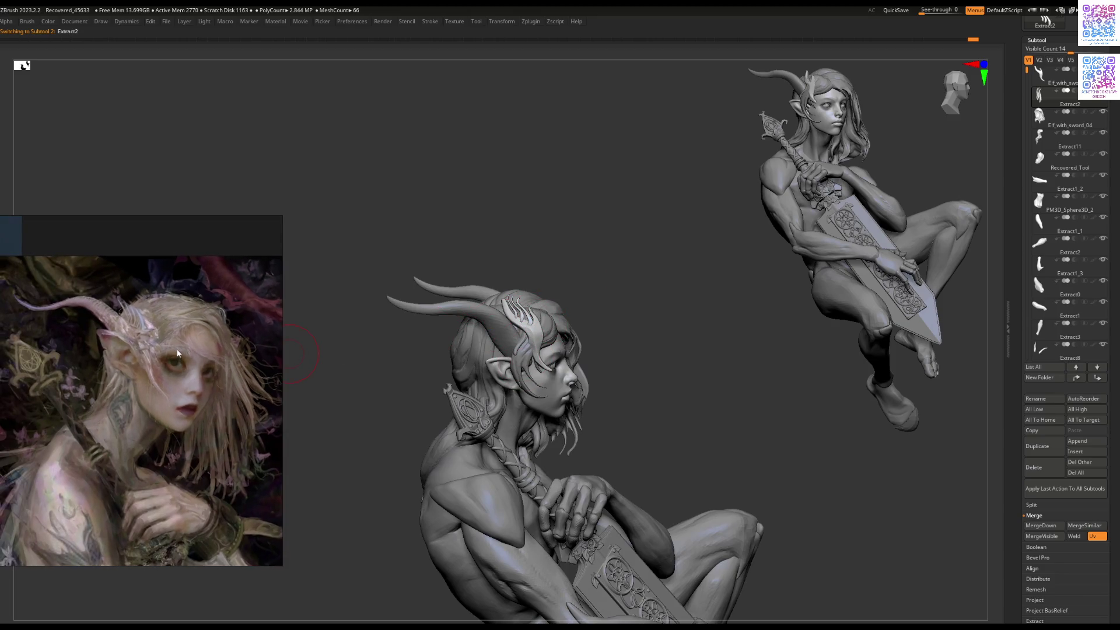
left_click(508, 328, "alt")
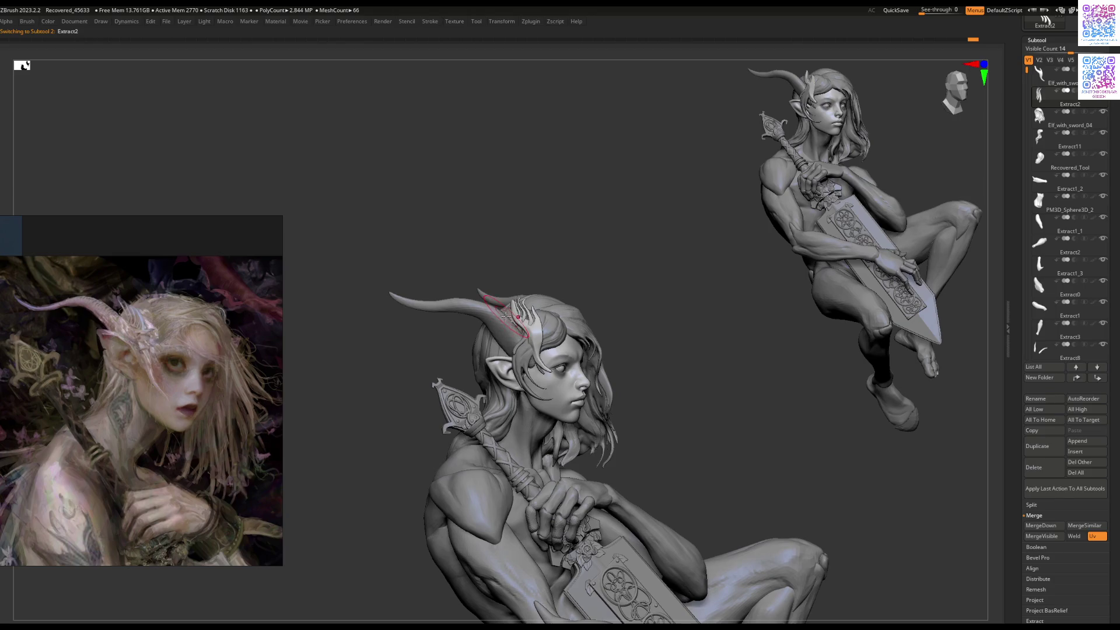
right_click_drag(513, 350, 513, 310, "ctrl")
left_click(511, 315, "alt")
key("space")
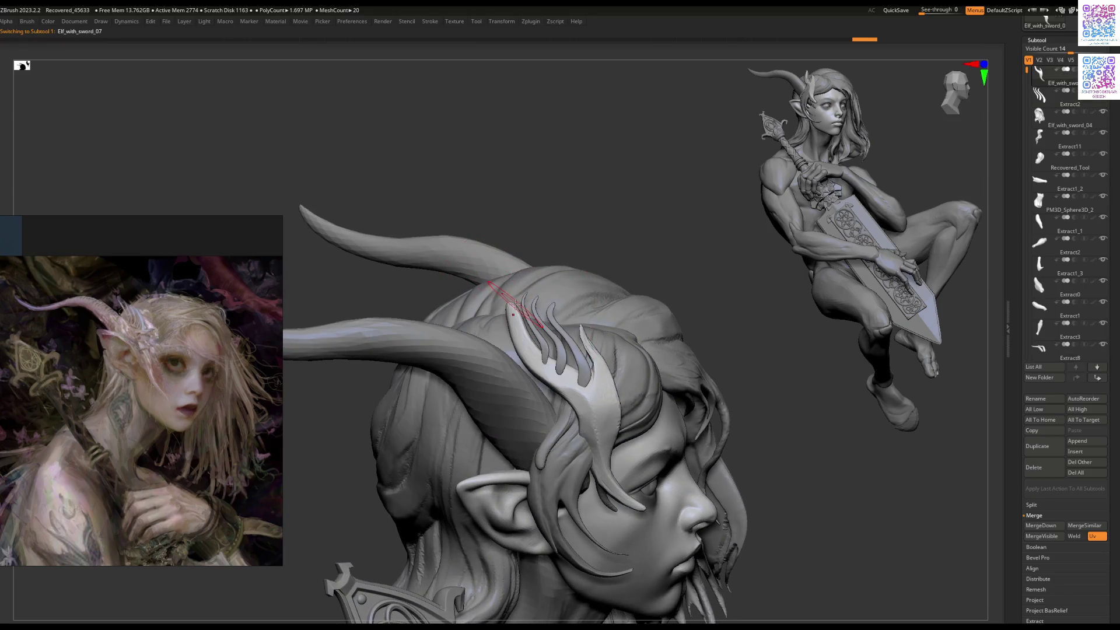
mouse_move(508, 306)
left_mouse_down()
mouse_move(505, 334)
mouse_move(513, 313)
mouse_move(519, 334)
left_mouse_up()
key("space")
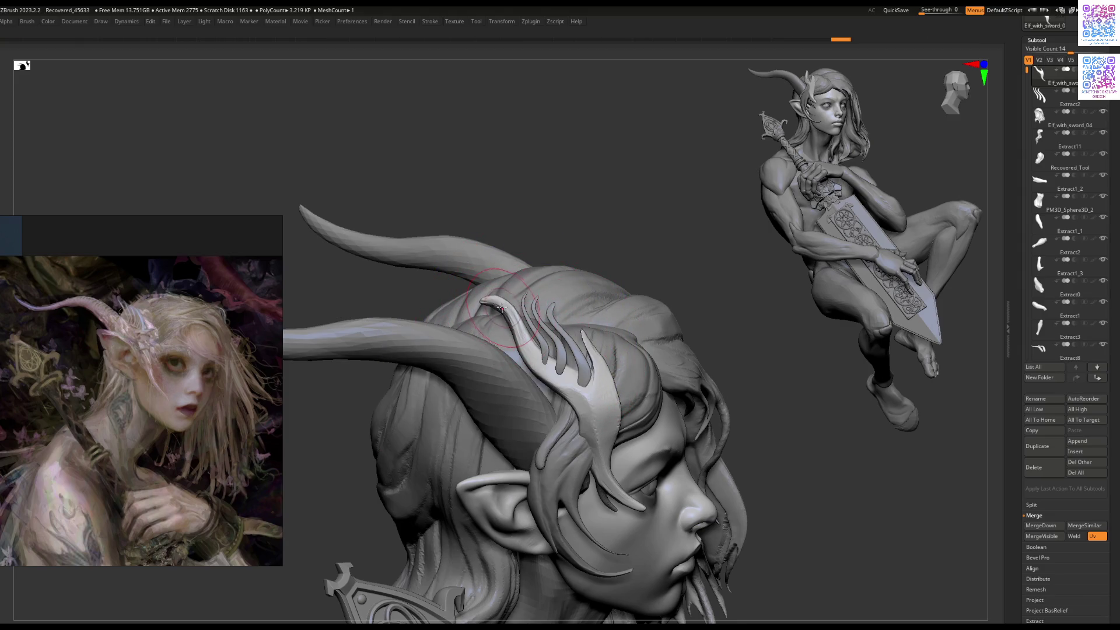
Step: Pull the forked strand's tip slightly left with Move, then turn toward profile
right_click_drag(574, 390, 541, 332)
key("space")
left_click(470, 251, "alt")
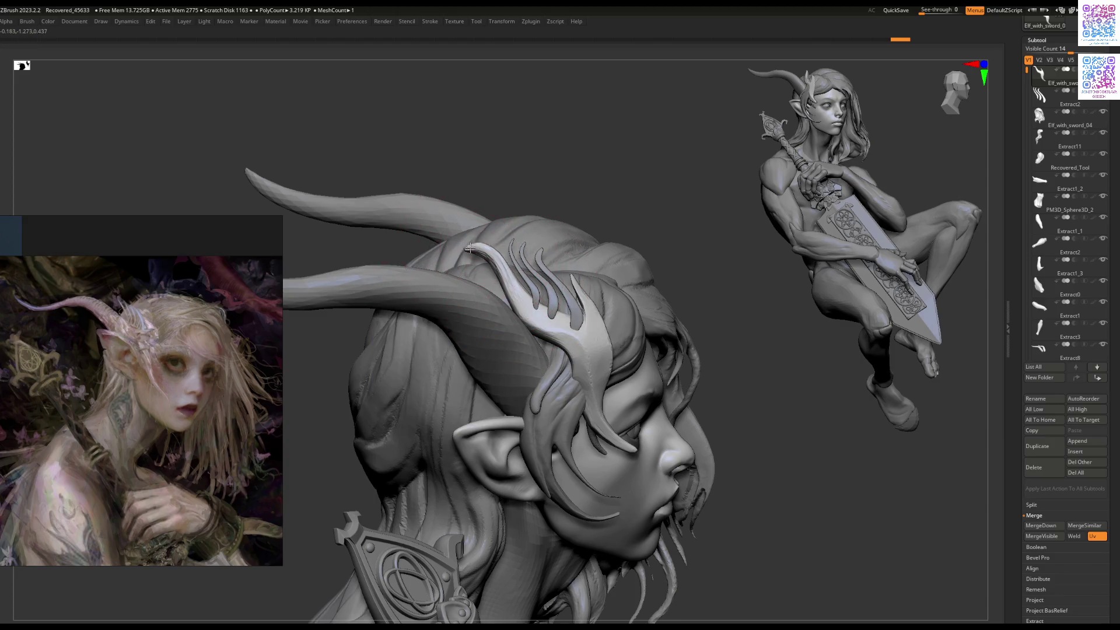
left_click_drag(471, 249, 445, 250)
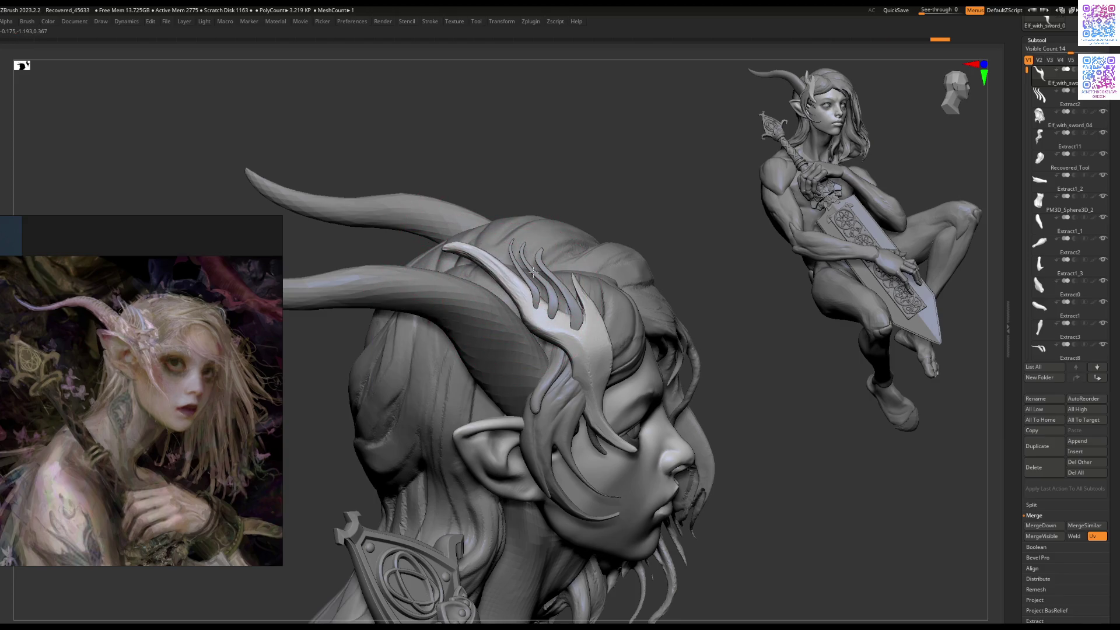
key("space")
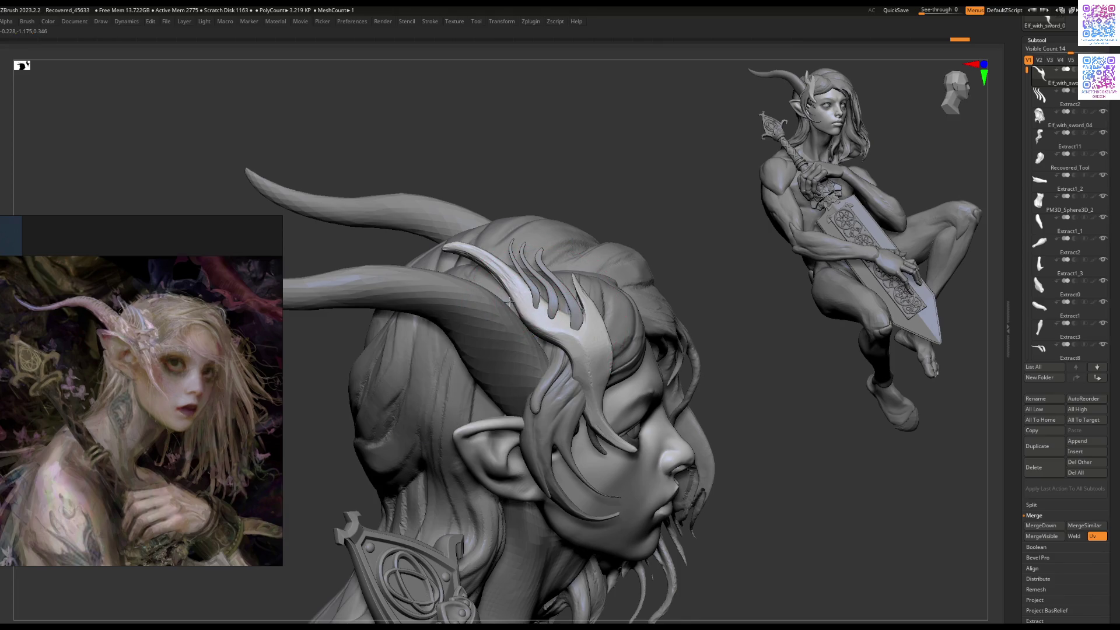
mouse_move(511, 302)
right_mouse_down()
mouse_move(479, 333)
mouse_move(512, 339)
mouse_move(506, 348)
mouse_move(542, 279)
mouse_move(520, 328)
mouse_move(551, 331)
mouse_move(556, 319)
mouse_move(554, 276)
mouse_move(537, 260)
mouse_move(589, 265)
right_mouse_up()
left_click(555, 330, "alt")
left_click(564, 285, "alt")
left_click(537, 260, "ctrl+shift")
key("d")
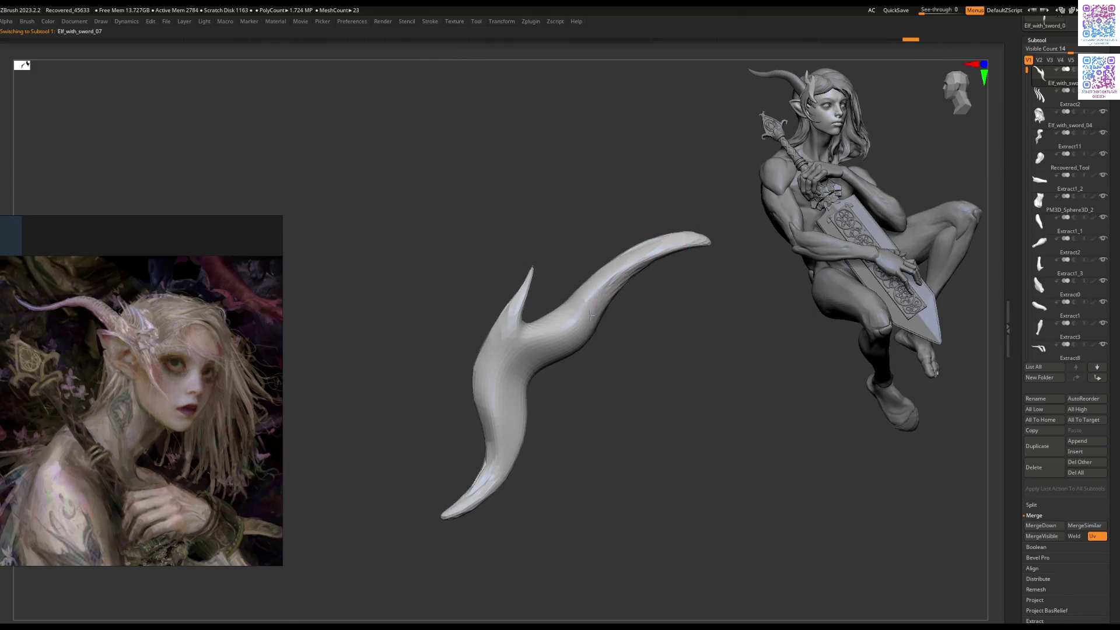
mouse_move(584, 316)
right_mouse_down()
mouse_move(612, 361)
mouse_move(560, 374)
right_mouse_up()
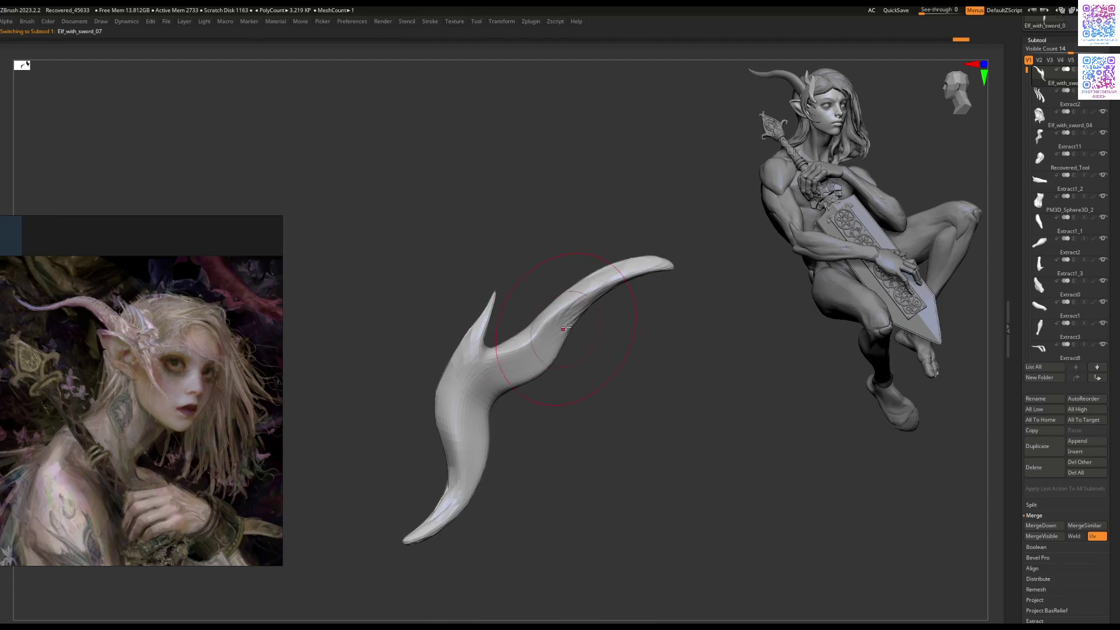
right_click(560, 373)
mouse_move(625, 281)
right_mouse_down()
mouse_move(660, 327)
mouse_move(624, 362)
mouse_move(590, 317)
right_mouse_up()
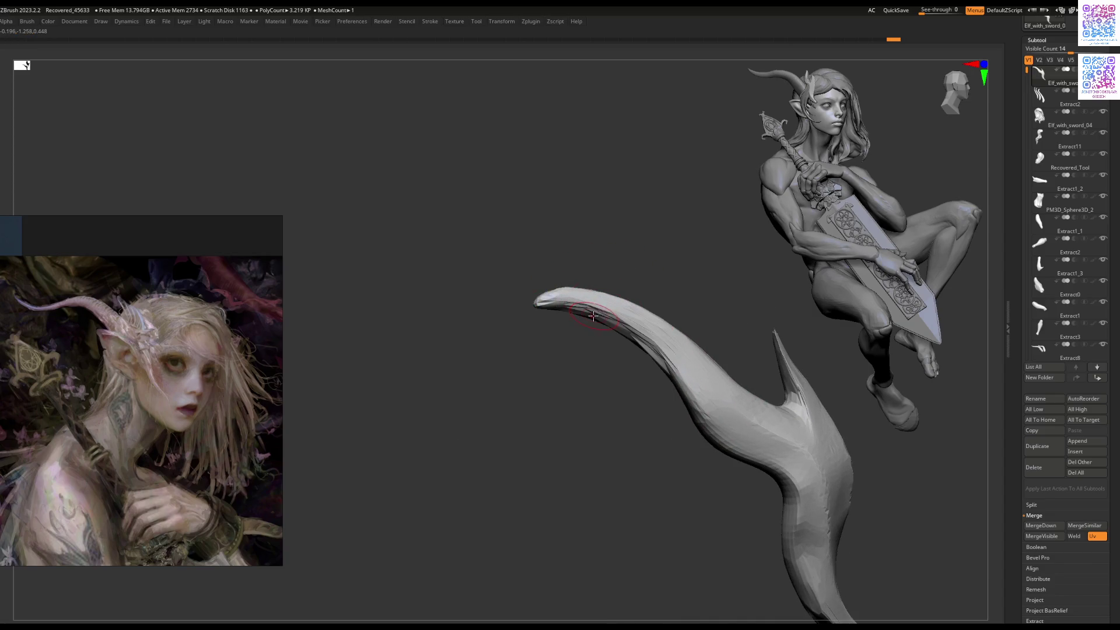
mouse_move(602, 319)
right_mouse_down()
mouse_move(580, 333)
mouse_move(555, 309)
mouse_move(534, 379)
mouse_move(565, 326)
right_mouse_up()
left_click(545, 343, "ctrl+shift")
left_click(567, 330, "alt")
mouse_move(154, 212)
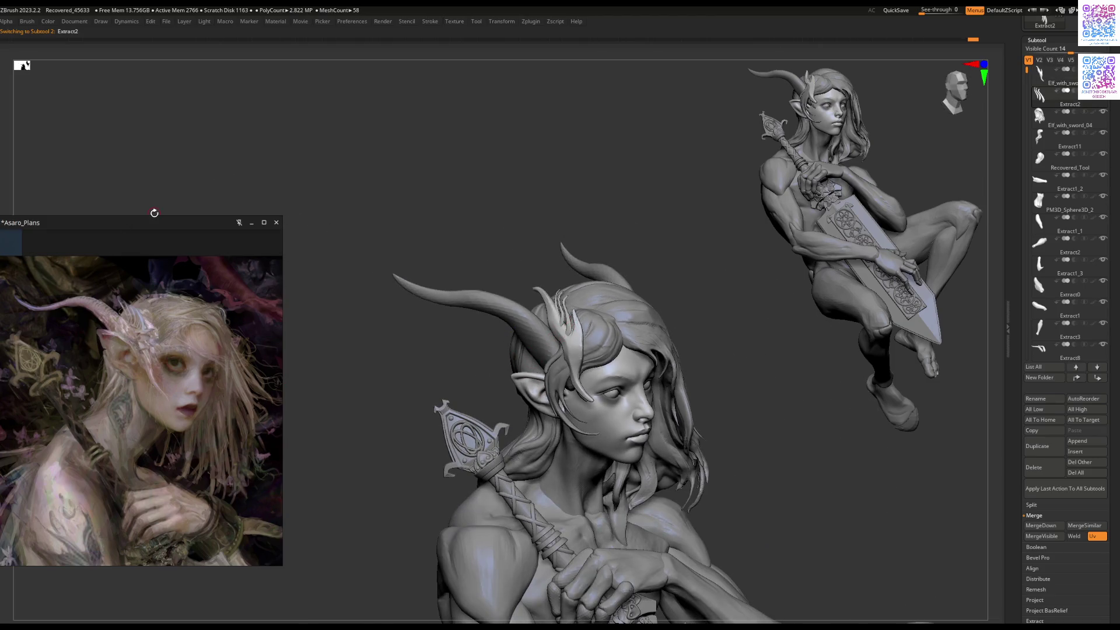
key("Tab")
Step: Close the PureRef reference window, frame the whole elf with F, and hide the UI
left_click_drag(128, 221, 193, 223)
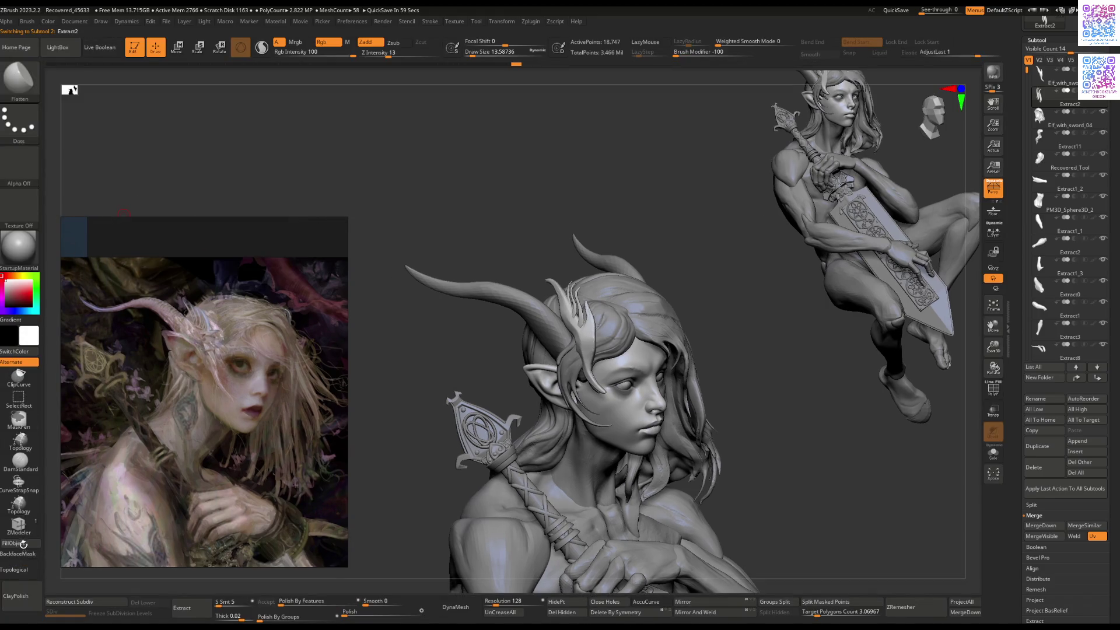
left_click_drag(390, 417, 440, 381)
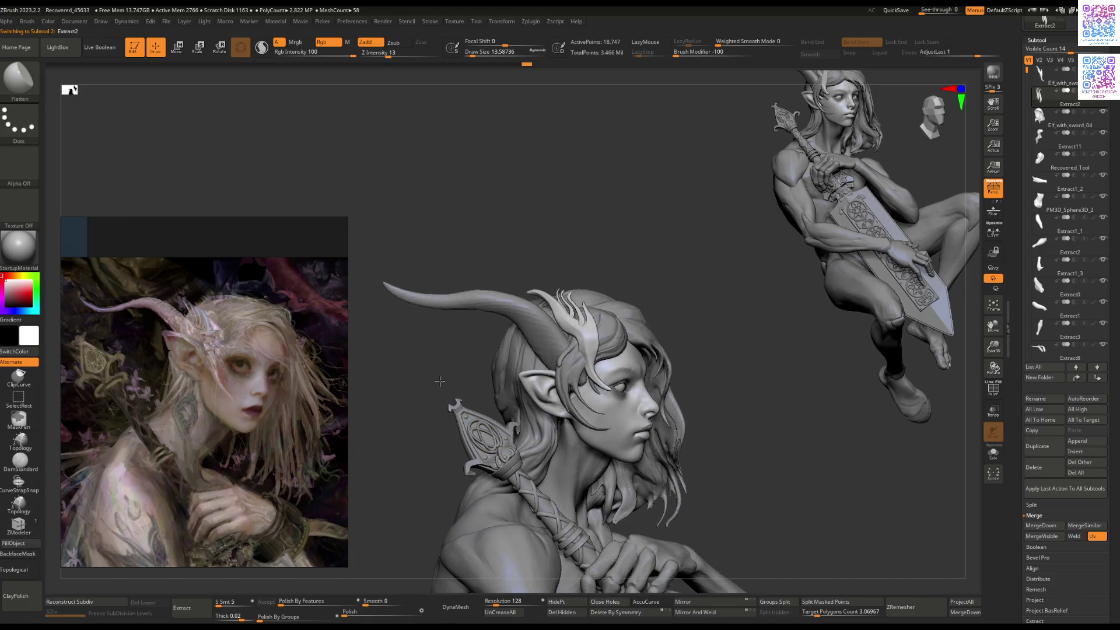
scroll(245, 385, "down", 5)
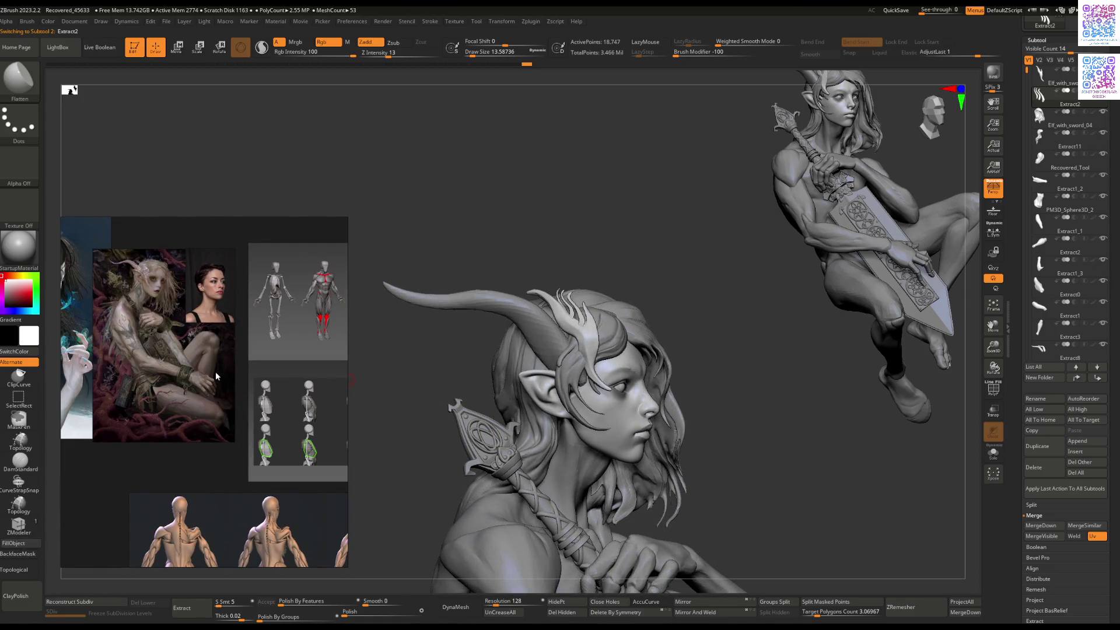
scroll(192, 316, "up", 3)
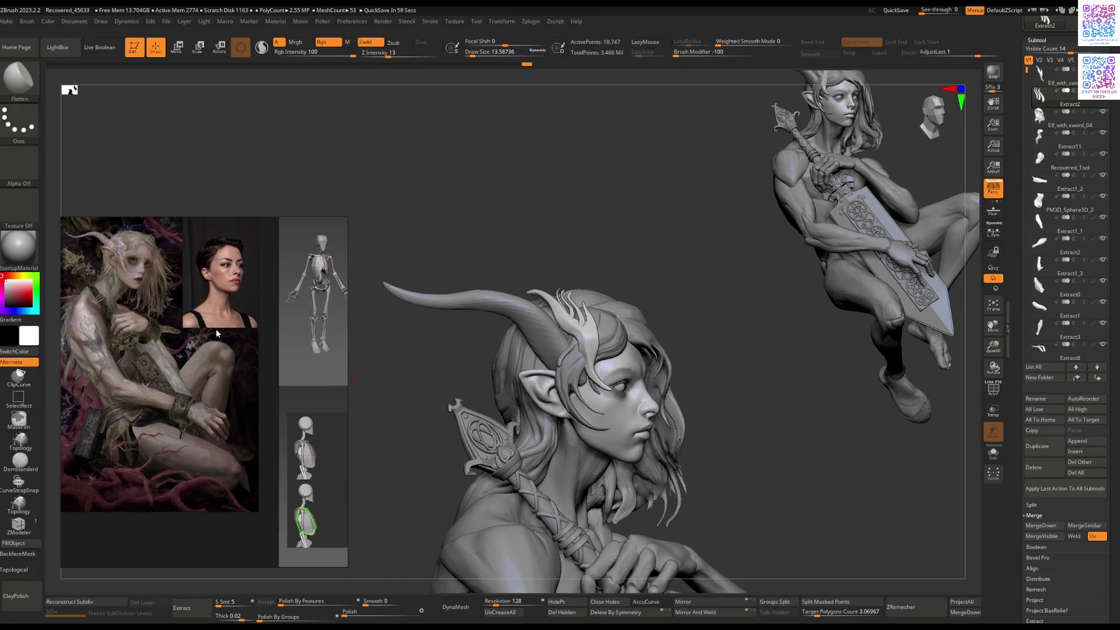
scroll(269, 367, "down", 2)
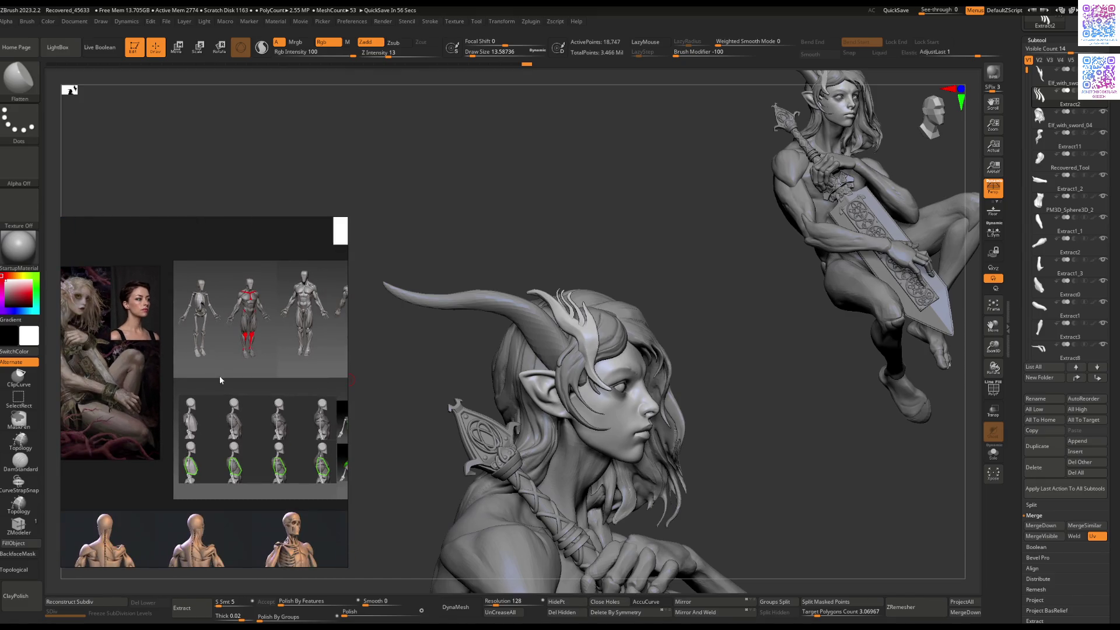
mouse_move(670, 309)
left_mouse_down()
mouse_move(708, 318)
mouse_move(583, 292)
left_mouse_up()
left_click(314, 222)
key("f")
key("Tab")
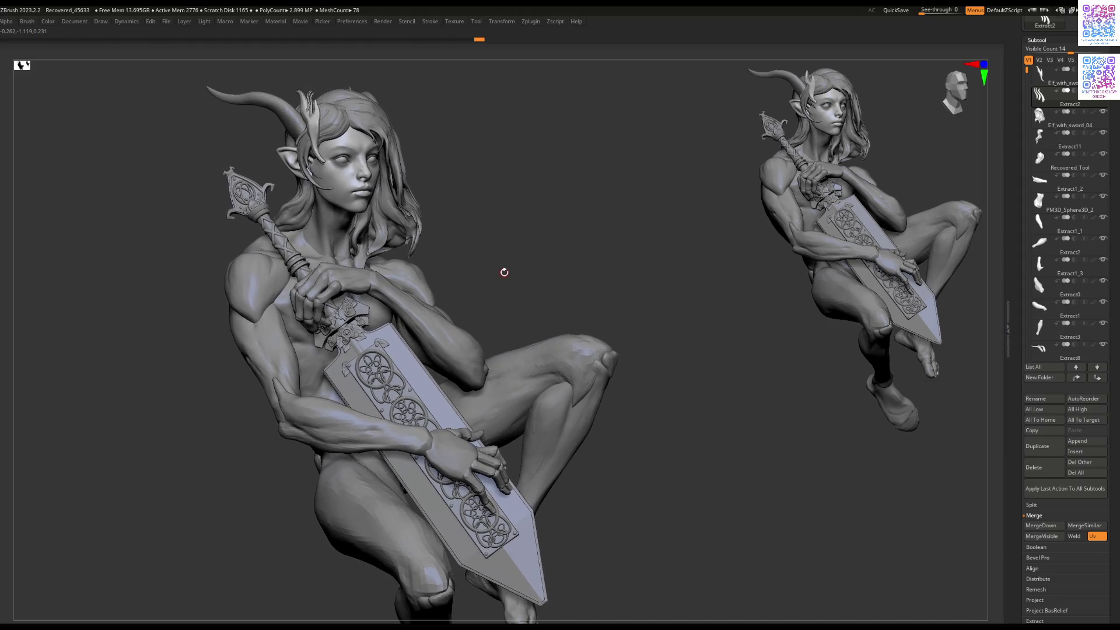
Step: Reposition the figure toward the left and make Extract11 the active subtool
mouse_move(507, 275)
left_mouse_down()
mouse_move(525, 210)
mouse_move(512, 216)
mouse_move(554, 232)
mouse_move(515, 230)
mouse_move(519, 217)
mouse_move(512, 232)
mouse_move(545, 230)
mouse_move(517, 229)
left_mouse_up()
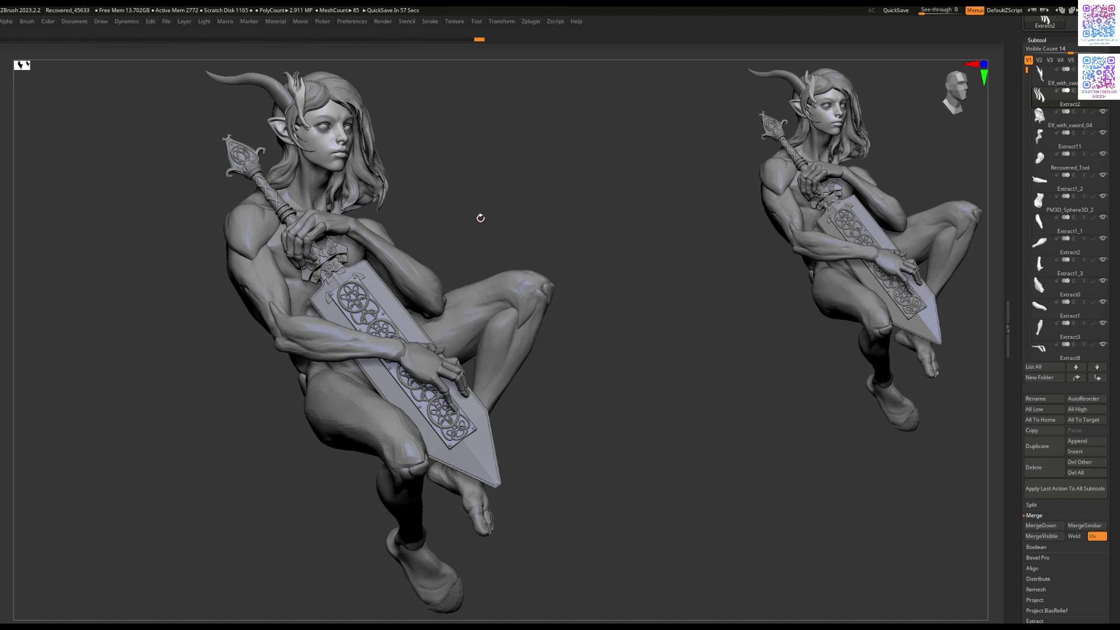
left_click_drag(480, 218, 570, 225)
left_click_drag(413, 247, 494, 248)
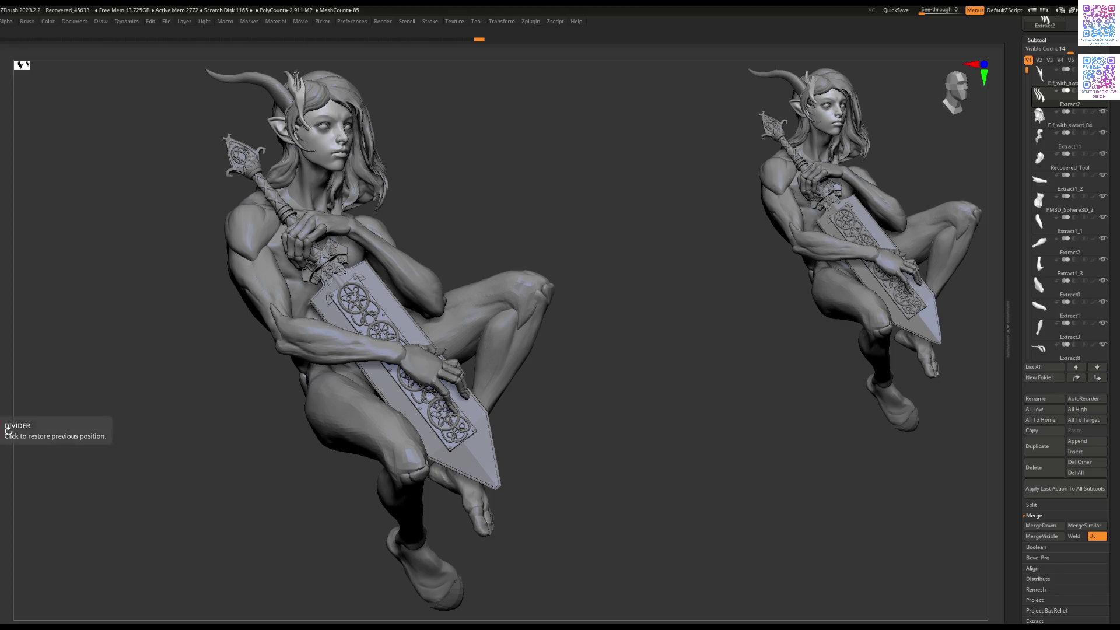
right_click_drag(418, 332, 234, 335, "alt")
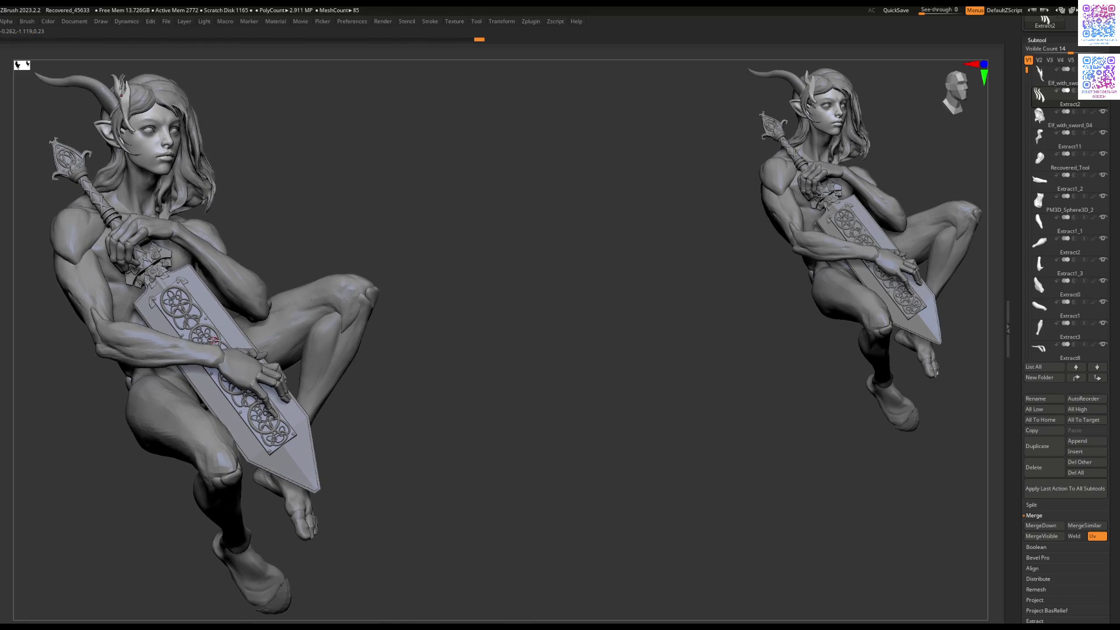
right_click_drag(211, 339, 233, 333)
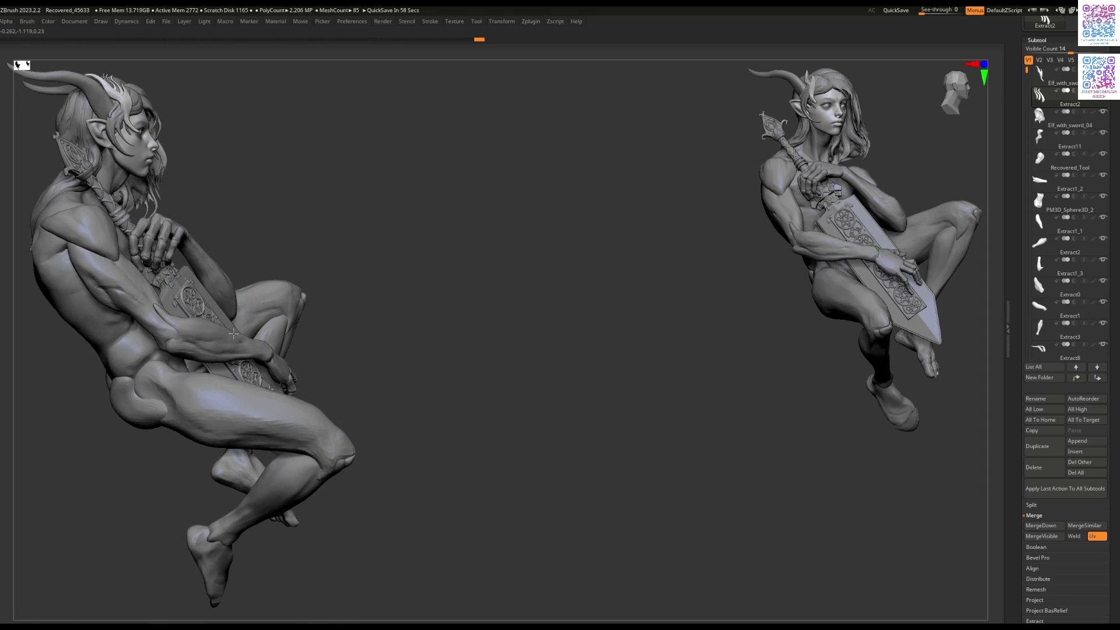
right_click_drag(233, 333, 178, 221)
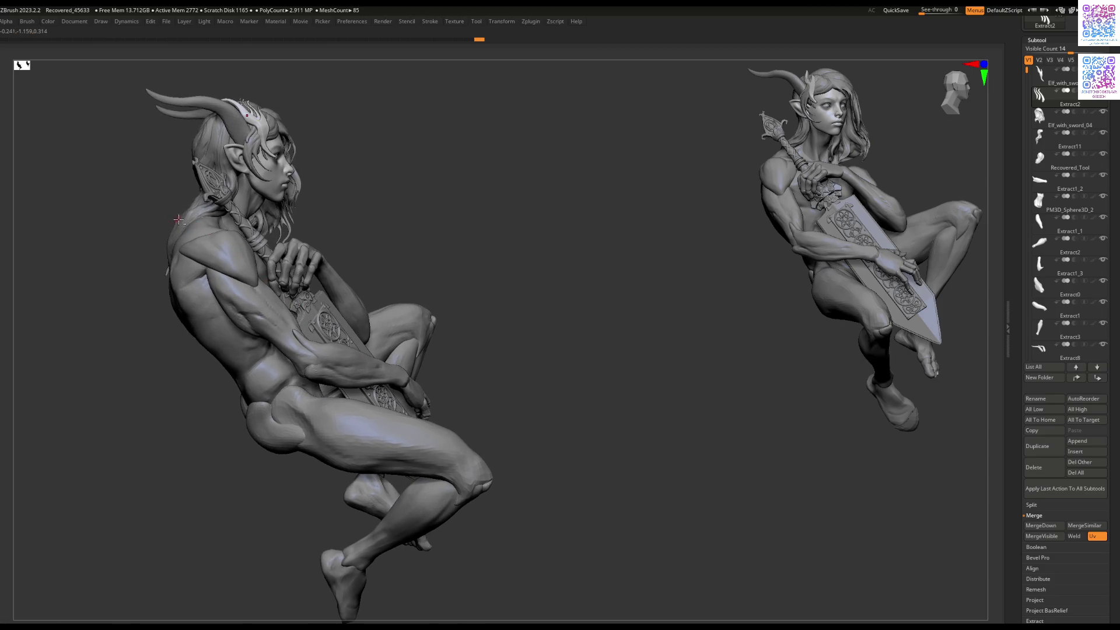
left_click(179, 220, "alt")
right_click(187, 225)
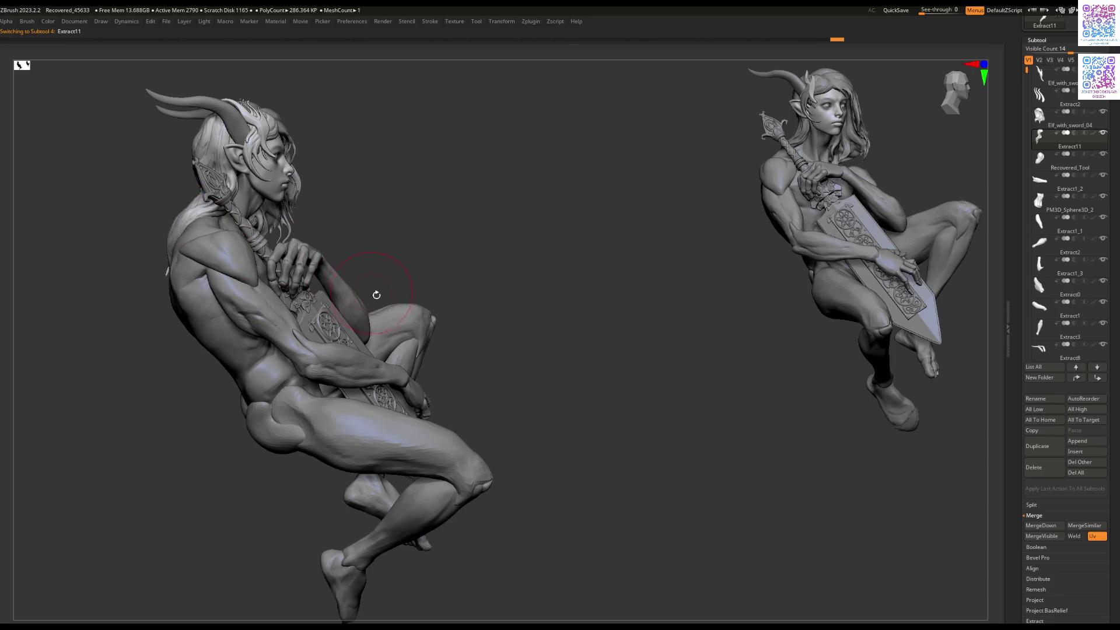
right_click_drag(397, 356, 363, 341)
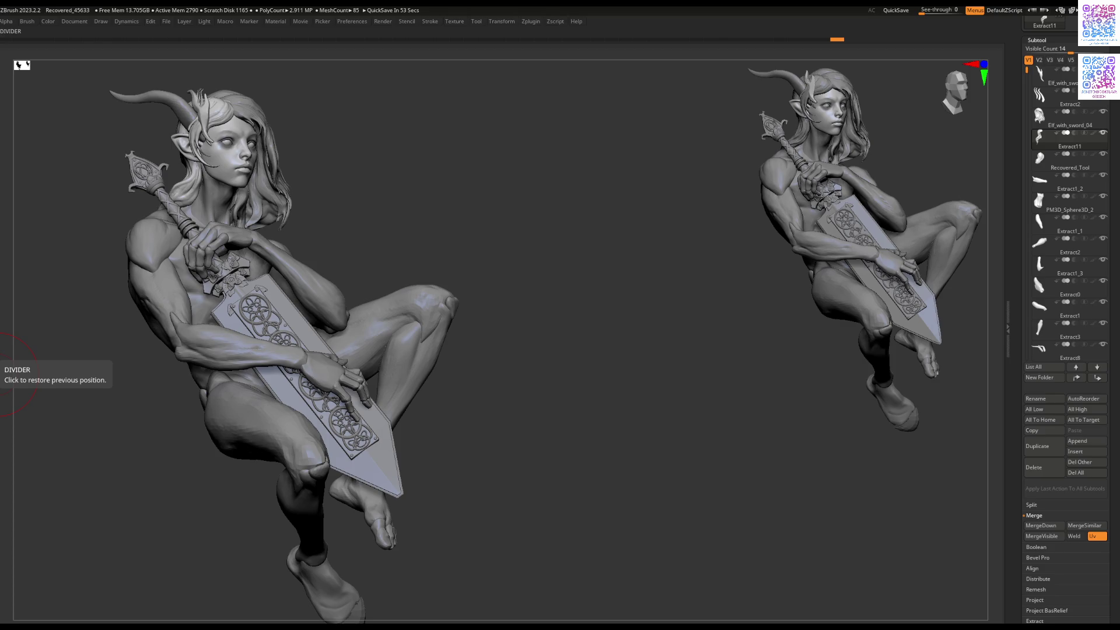
Step: Drop a second, larger elf copy at right in 2.5D and rotate it to its back
key("Tab")
key("Tab")
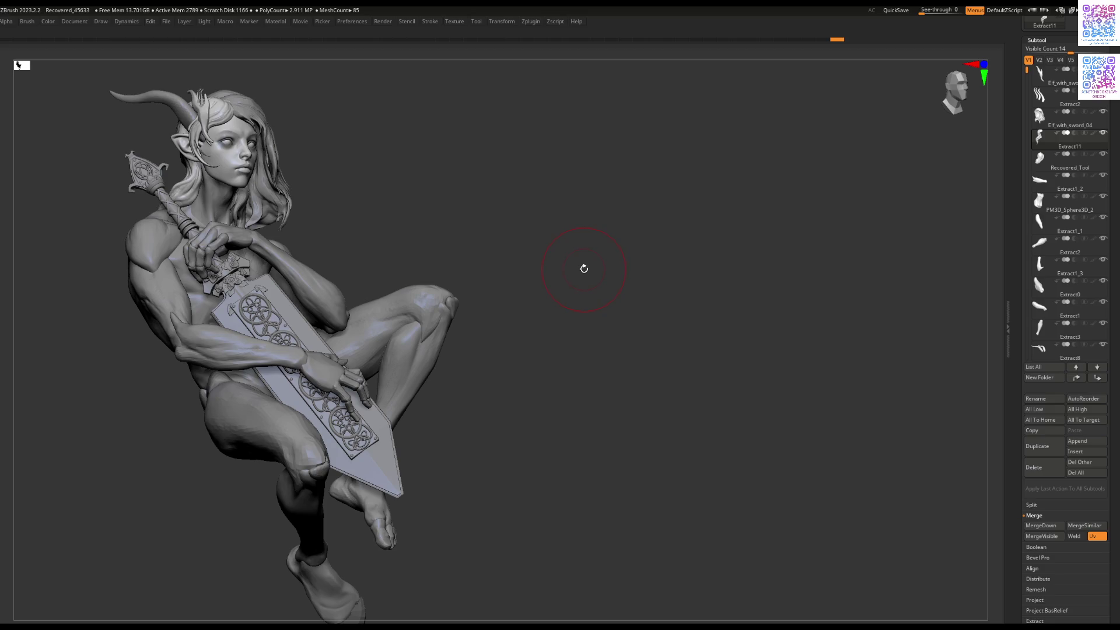
key("t")
left_click(510, 281)
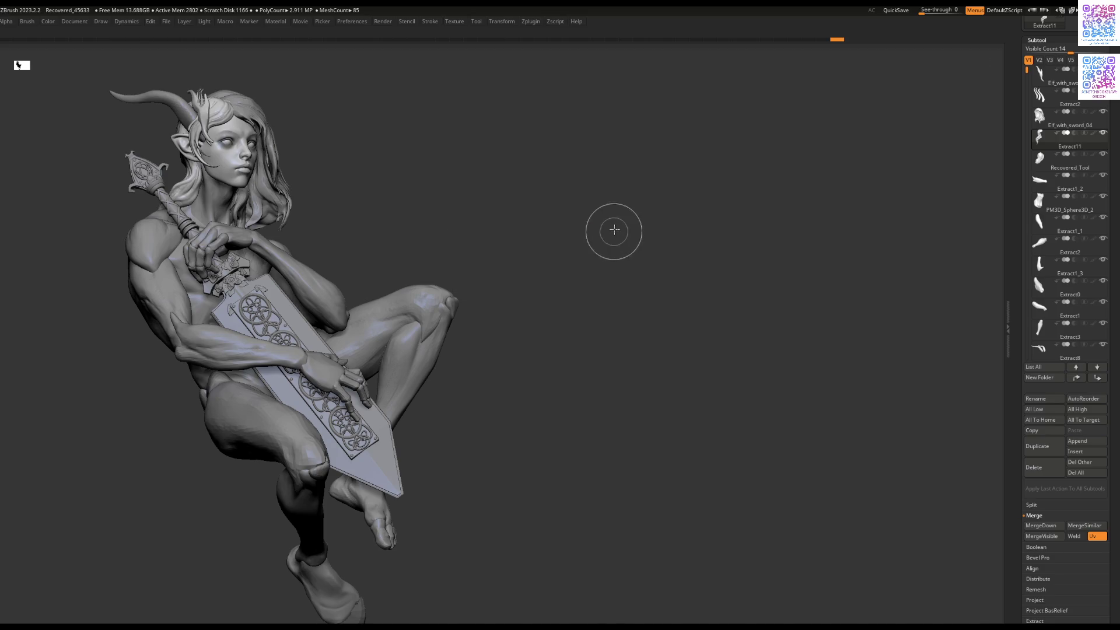
left_click_drag(642, 175, 636, 353)
key("t")
mouse_move(583, 309)
right_mouse_down()
mouse_move(709, 302)
mouse_move(747, 284)
mouse_move(685, 323)
mouse_move(735, 337)
mouse_move(733, 320)
right_mouse_up()
right_click(734, 320)
Step: Make Recovered_Tool the active subtool and QuickSave the project
right_click(751, 254)
left_click(730, 252, "alt")
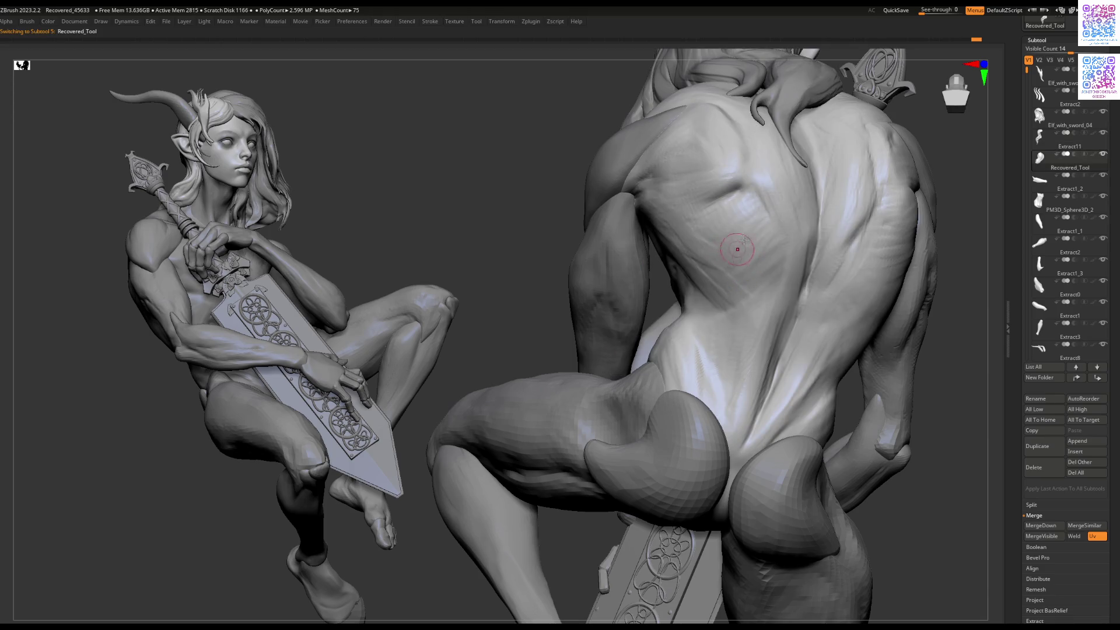
left_click(896, 10)
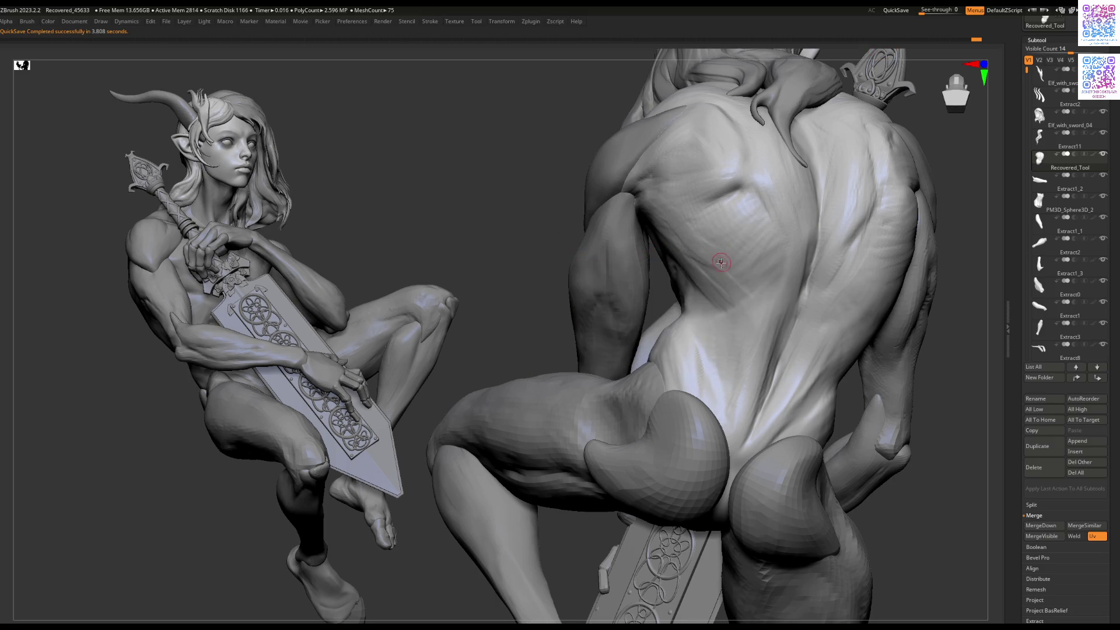
Step: Sculpt 'coffe Time 6min' in raised Clay Buildup lettering down the elf's back
left_click_drag(723, 258, 700, 260)
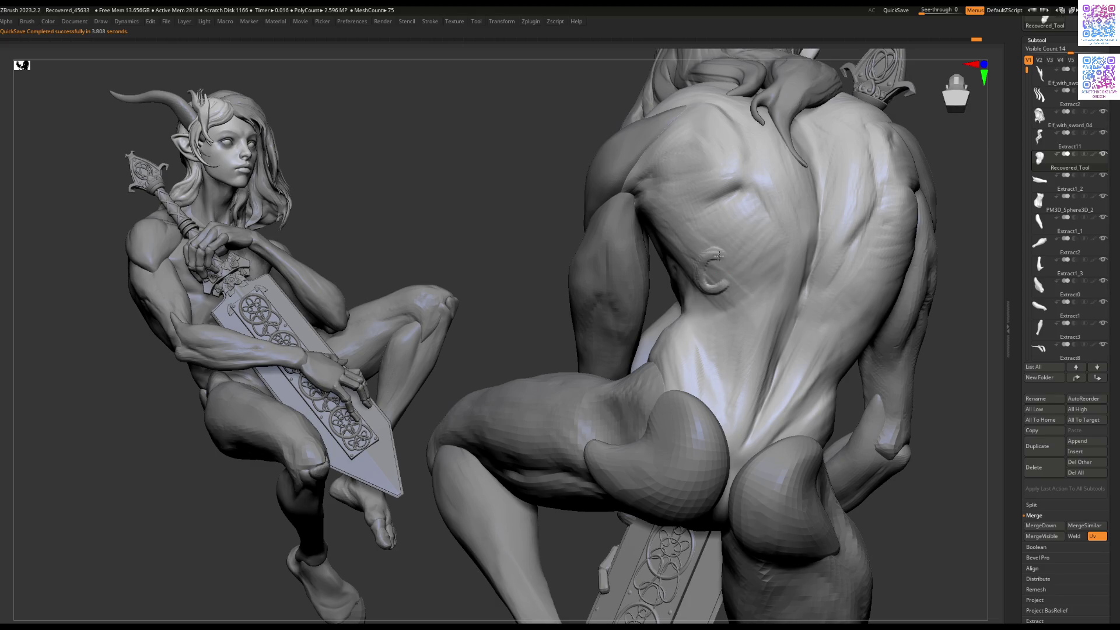
key("space")
mouse_move(723, 248)
left_mouse_down()
mouse_move(698, 267)
mouse_move(721, 289)
mouse_move(736, 260)
mouse_move(754, 279)
mouse_move(789, 236)
mouse_move(771, 290)
mouse_move(797, 272)
left_mouse_up()
mouse_move(833, 235)
left_mouse_down()
mouse_move(810, 292)
mouse_move(821, 274)
mouse_move(856, 310)
left_mouse_up()
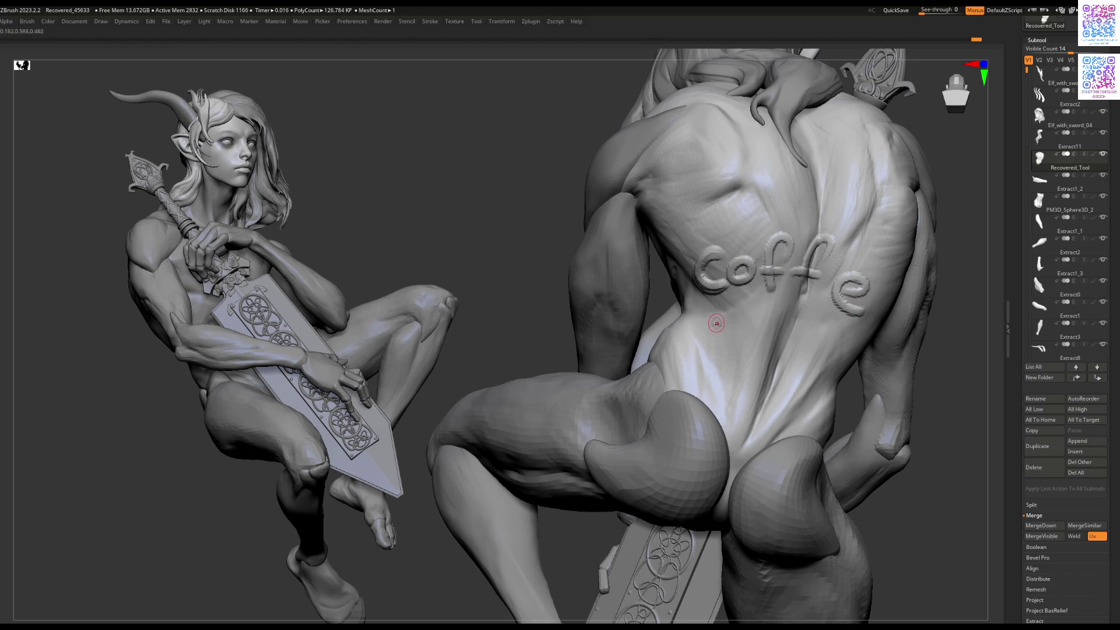
mouse_move(721, 329)
left_mouse_down()
mouse_move(715, 361)
mouse_move(734, 331)
mouse_move(746, 365)
mouse_move(813, 350)
mouse_move(821, 371)
left_mouse_up()
left_click(758, 314)
mouse_move(826, 360)
left_mouse_down()
mouse_move(838, 357)
mouse_move(828, 350)
mouse_move(842, 378)
left_mouse_up()
mouse_move(732, 378)
left_mouse_down()
mouse_move(712, 397)
mouse_move(723, 408)
mouse_move(732, 396)
mouse_move(758, 415)
mouse_move(773, 402)
mouse_move(787, 423)
mouse_move(806, 401)
mouse_move(794, 409)
mouse_move(824, 420)
left_mouse_up()
left_click(798, 378)
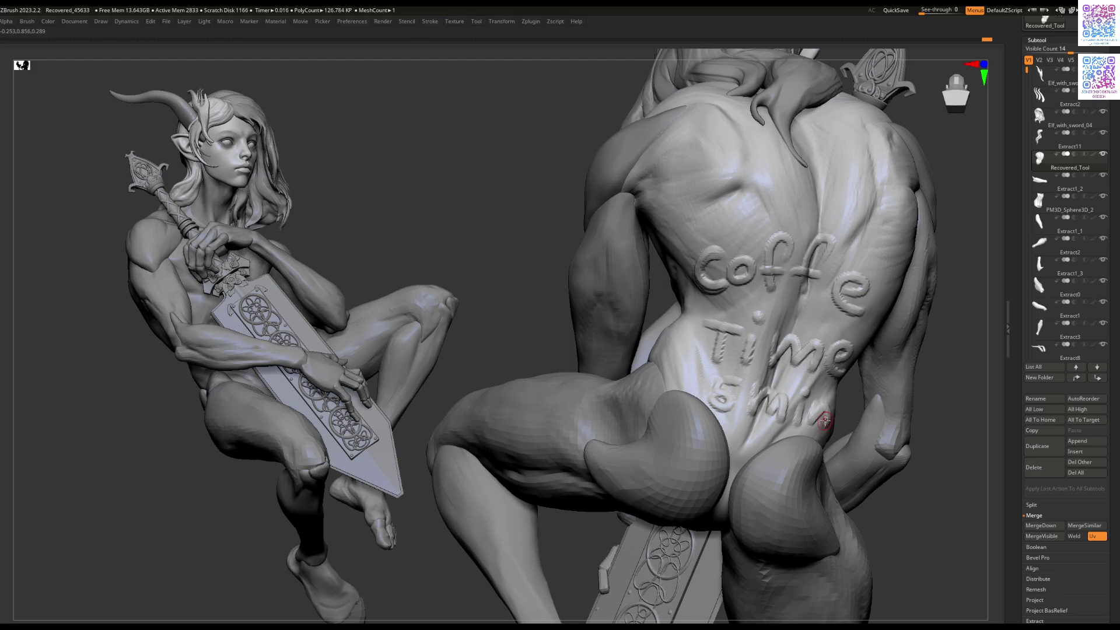
mouse_move(780, 430)
right_mouse_down()
mouse_move(790, 452)
mouse_move(816, 439)
mouse_move(806, 444)
mouse_move(800, 421)
mouse_move(810, 297)
mouse_move(922, 401)
right_mouse_up()
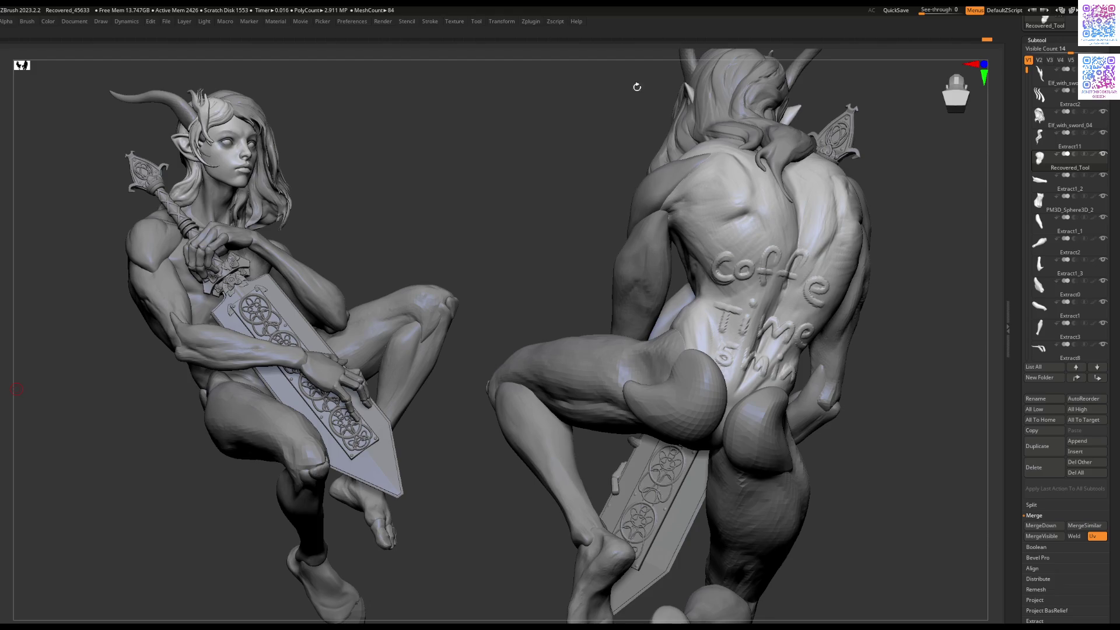
Step: Orbit to the second figure's back and undo the three 'Coffe Time 5 min' lettering strokes
left_click_drag(554, 238, 589, 239)
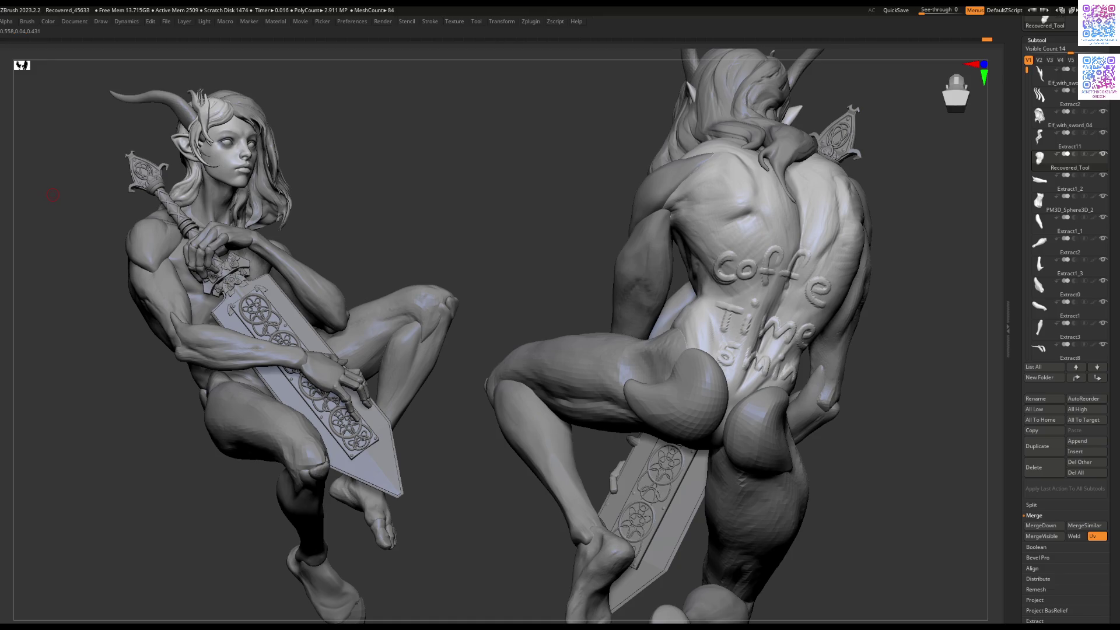
mouse_move(401, 196)
left_mouse_down()
mouse_move(554, 182)
mouse_move(614, 220)
mouse_move(551, 231)
left_mouse_up()
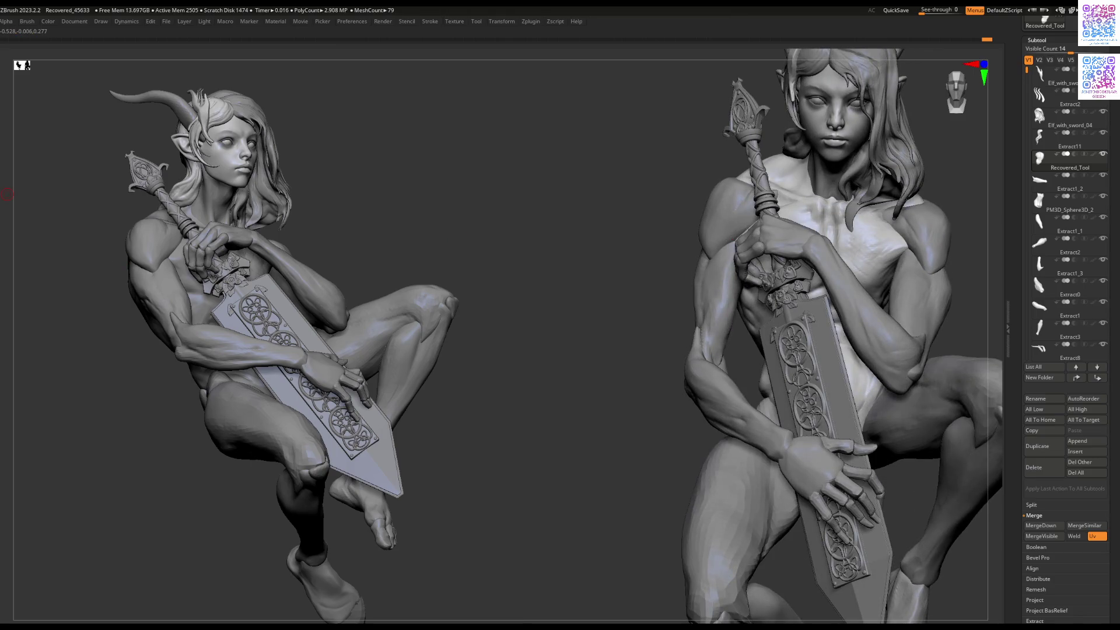
mouse_move(559, 209)
left_mouse_down()
mouse_move(527, 230)
mouse_move(644, 213)
mouse_move(639, 205)
left_mouse_up()
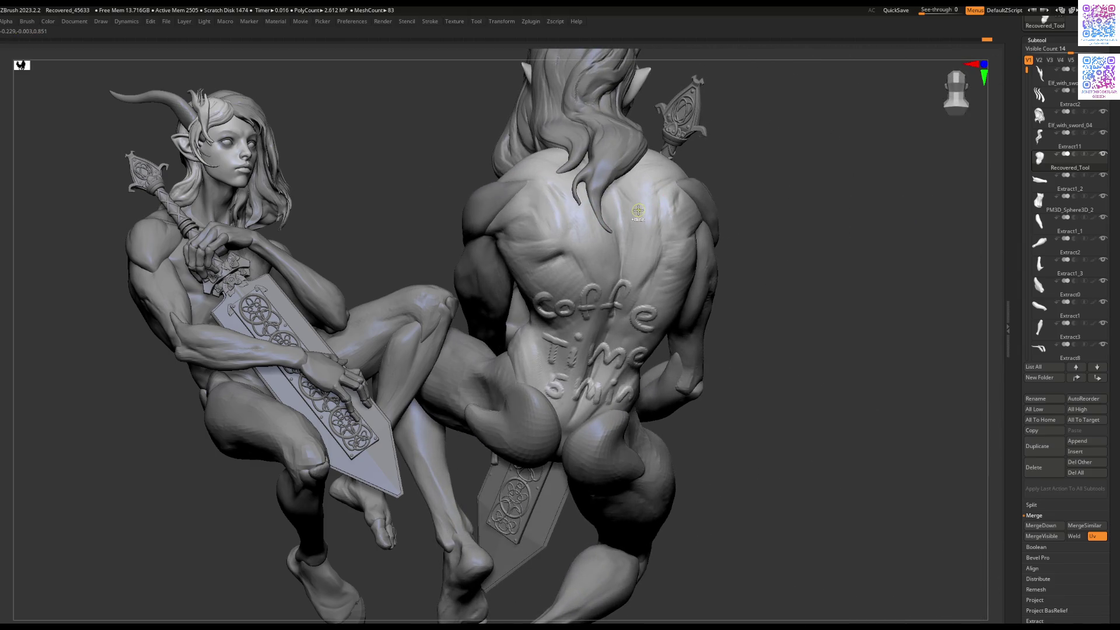
key("ctrl+z")
key("ctrl+z")
key("ctrl+z")
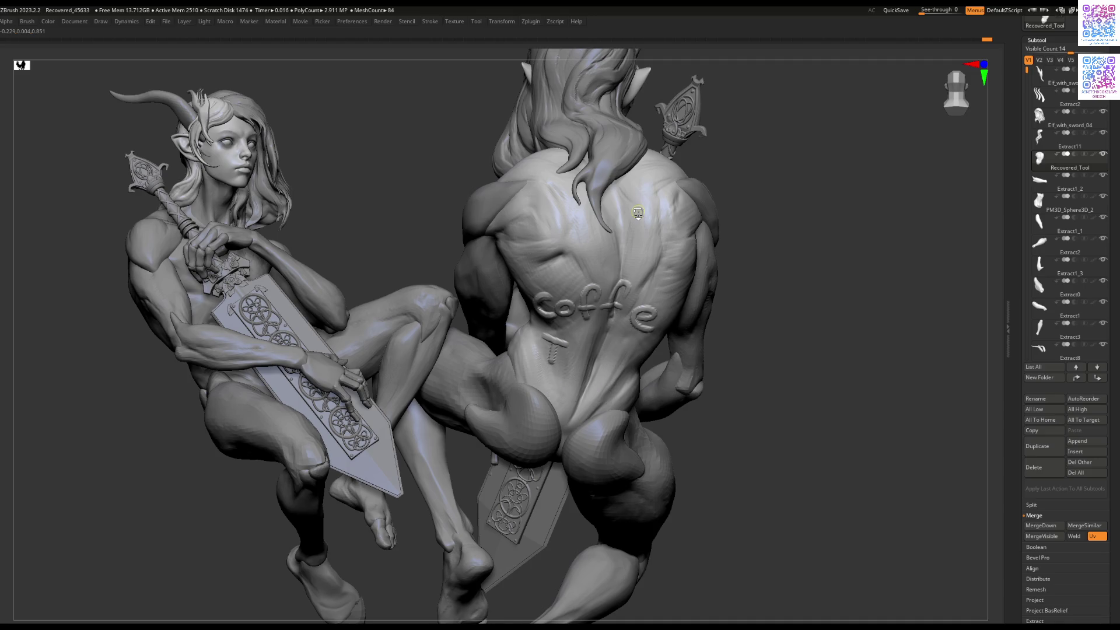
key("ctrl+z")
key("ctrl+z")
key("ctrl+z")
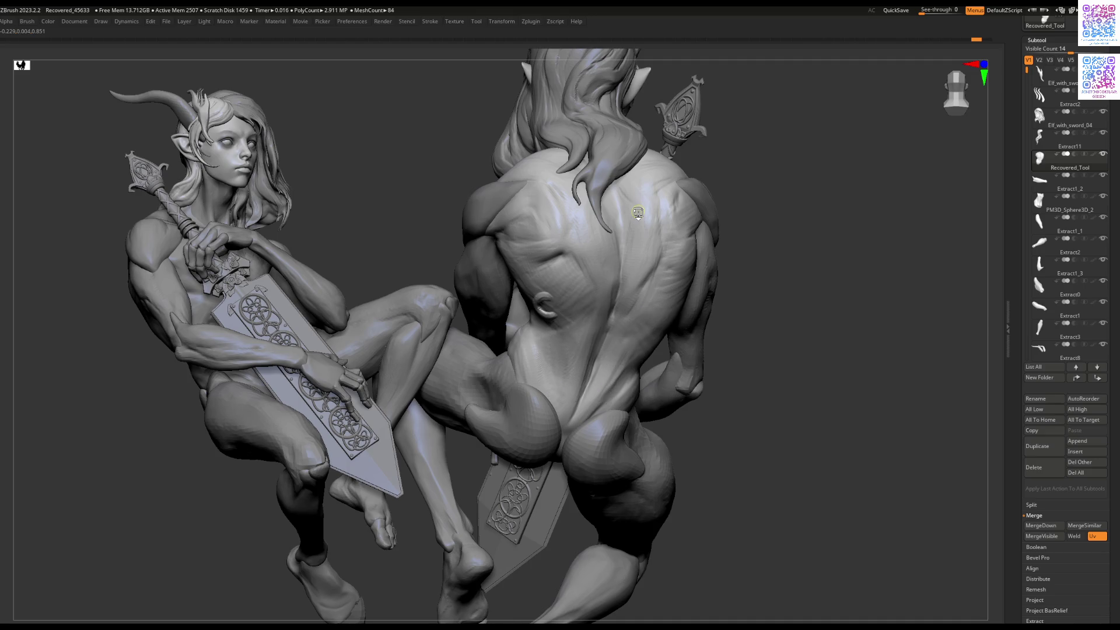
key("ctrl+z")
key("ctrl+z")
key("ctrl+z")
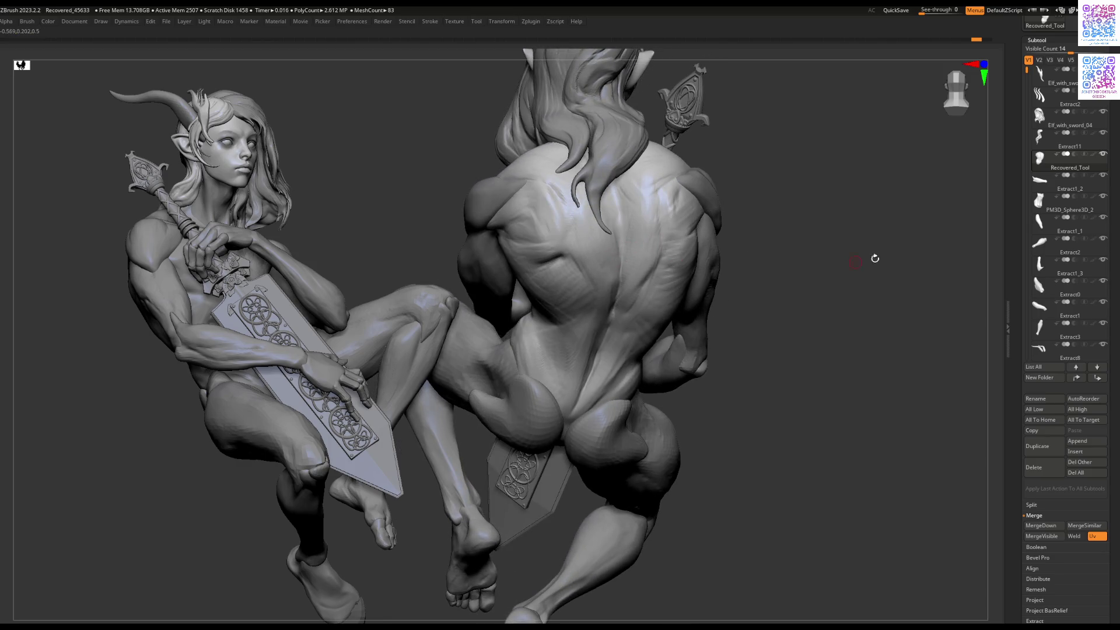
Step: Select the Elf_with_sword_04 hair subtool and orbit to a new angle on it
mouse_move(1040, 265)
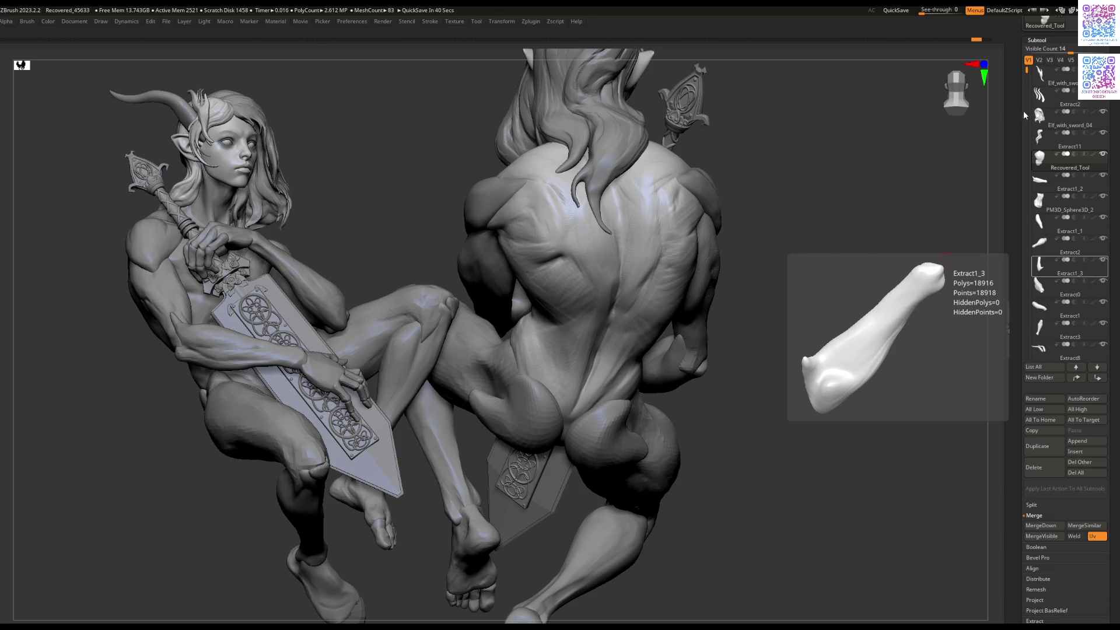
left_click_drag(770, 180, 776, 179)
left_click(1039, 116)
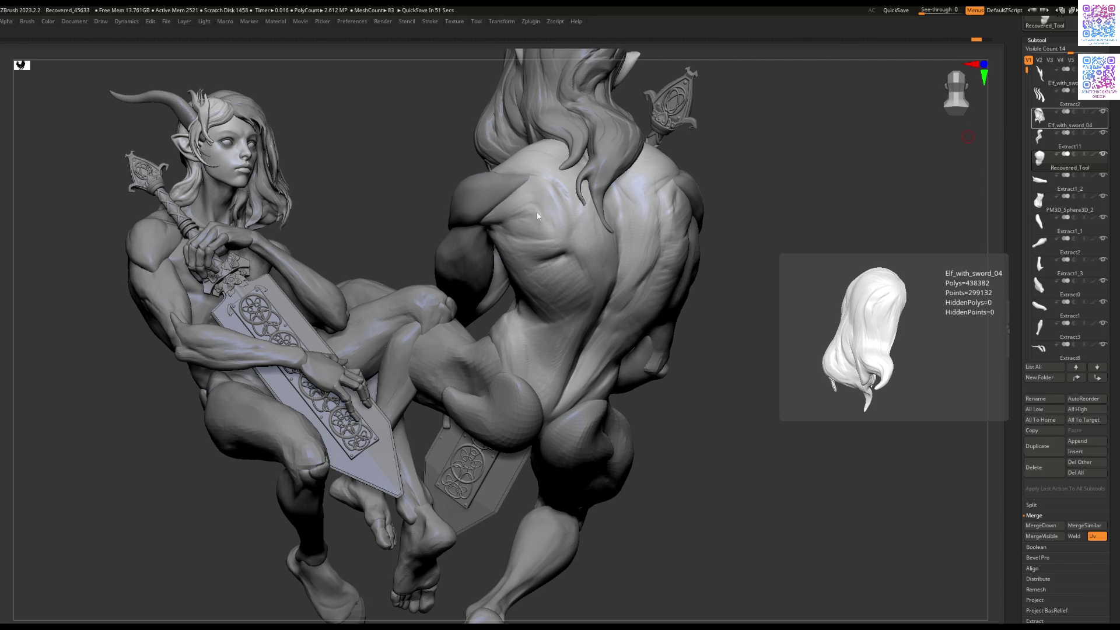
mouse_move(746, 163)
left_mouse_down()
mouse_move(671, 188)
mouse_move(681, 208)
left_mouse_up()
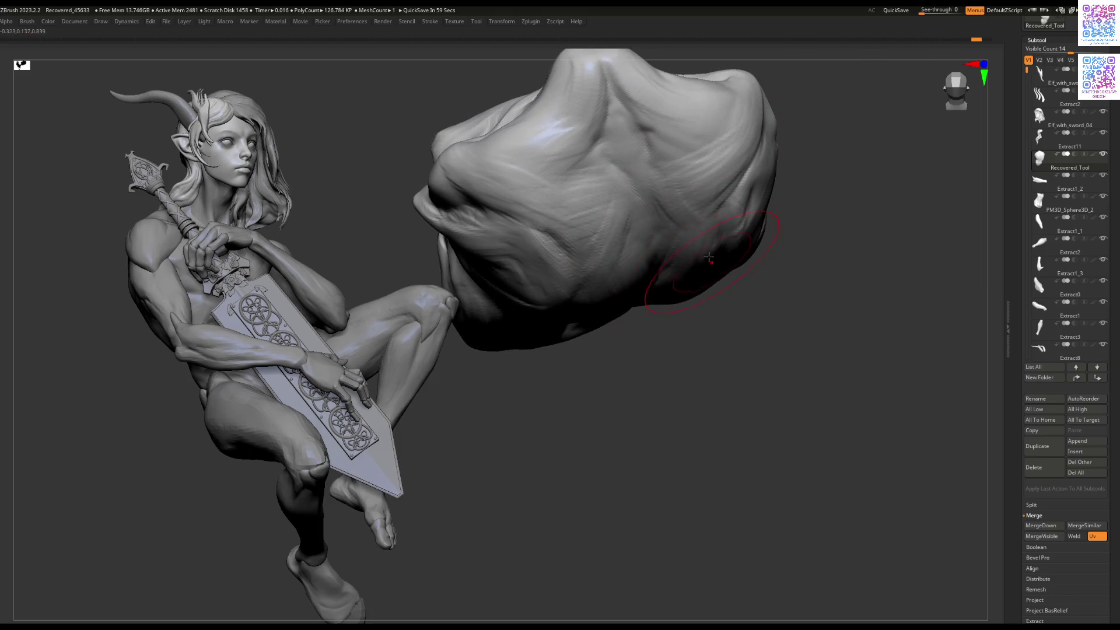
Step: Orbit around the second figure's back and build up the shoulder-blade muscles with ClayBuildup
mouse_move(659, 300)
left_mouse_down()
mouse_move(649, 200)
mouse_move(588, 236)
mouse_move(610, 204)
left_mouse_up()
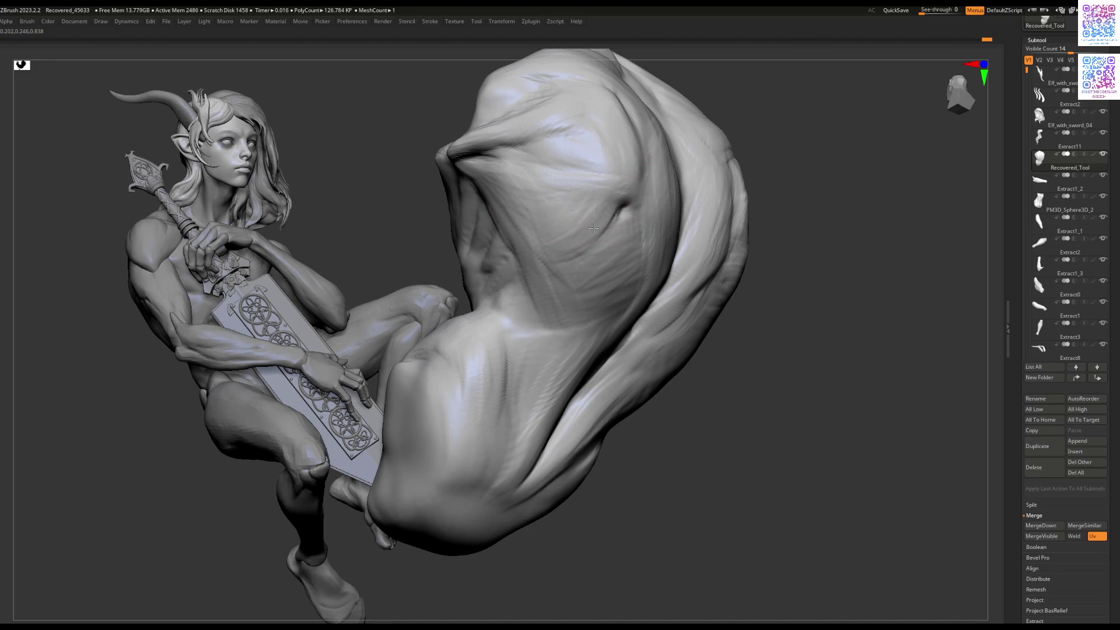
scroll(603, 220, "down", 5)
mouse_move(565, 220)
right_mouse_down()
mouse_move(571, 227)
mouse_move(545, 245)
mouse_move(561, 240)
right_mouse_up()
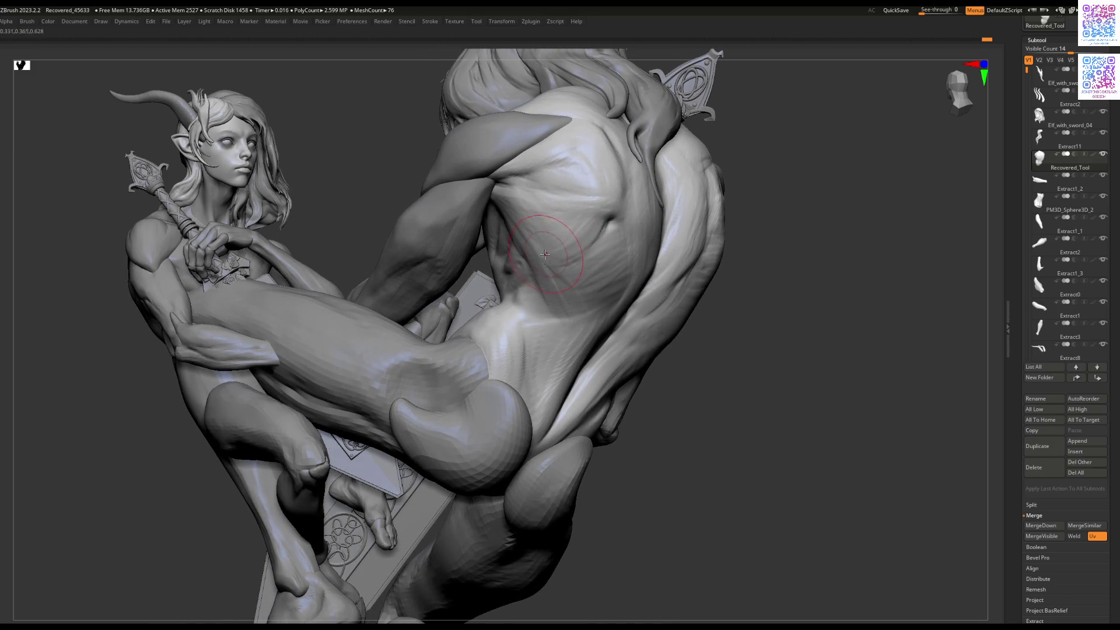
mouse_move(553, 223)
right_mouse_down()
mouse_move(563, 257)
mouse_move(658, 264)
right_mouse_up()
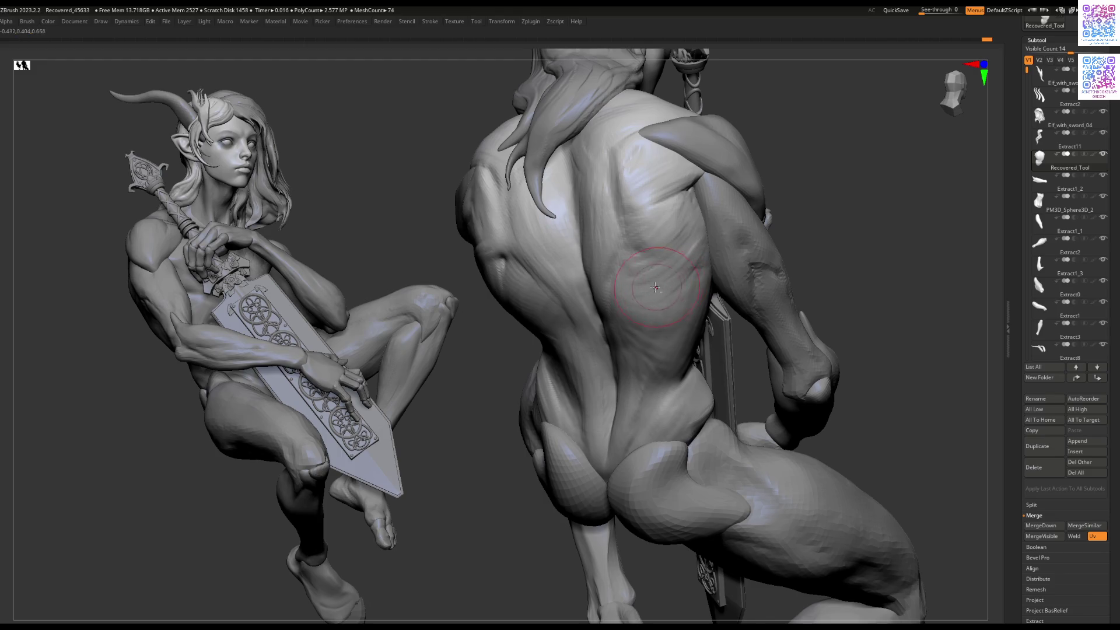
right_click_drag(663, 293, 660, 281)
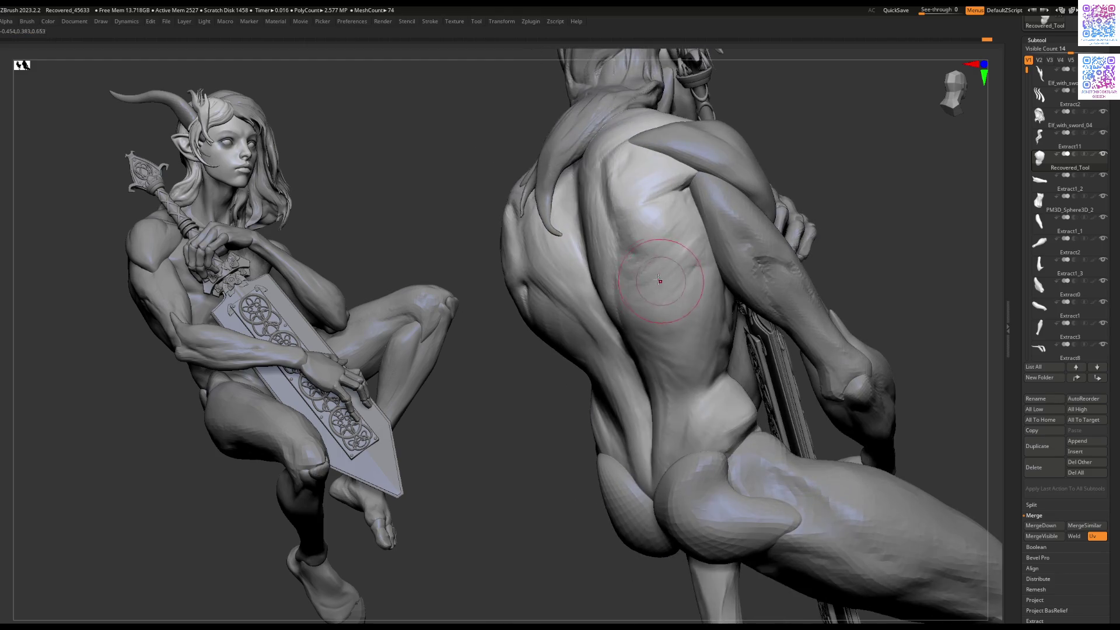
left_click_drag(648, 253, 645, 253)
right_click_drag(709, 269, 683, 245)
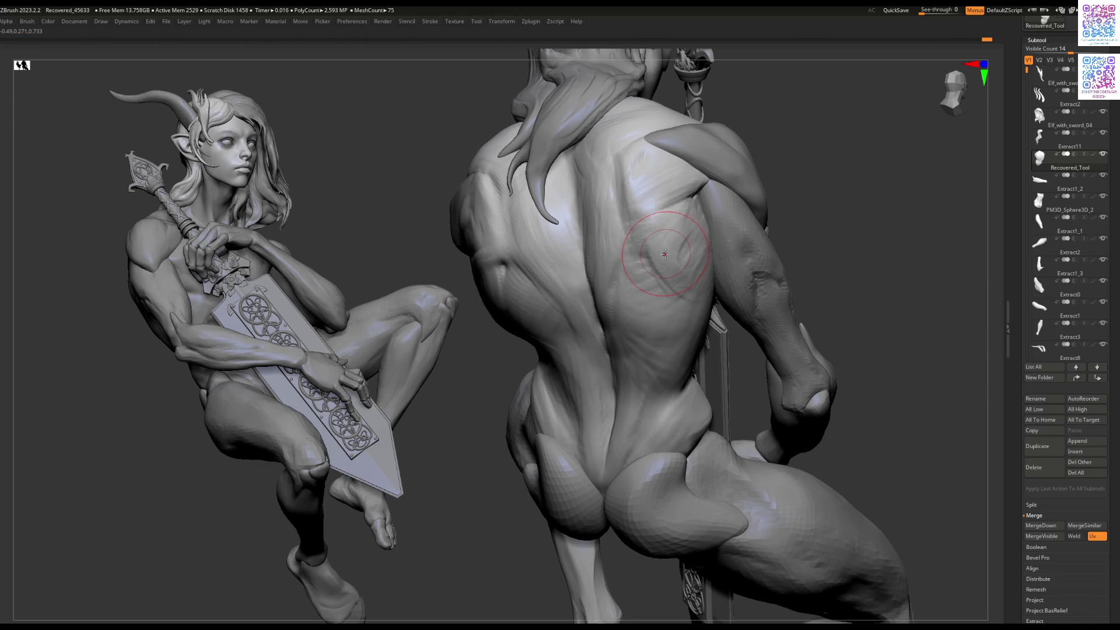
right_click_drag(664, 258, 671, 267)
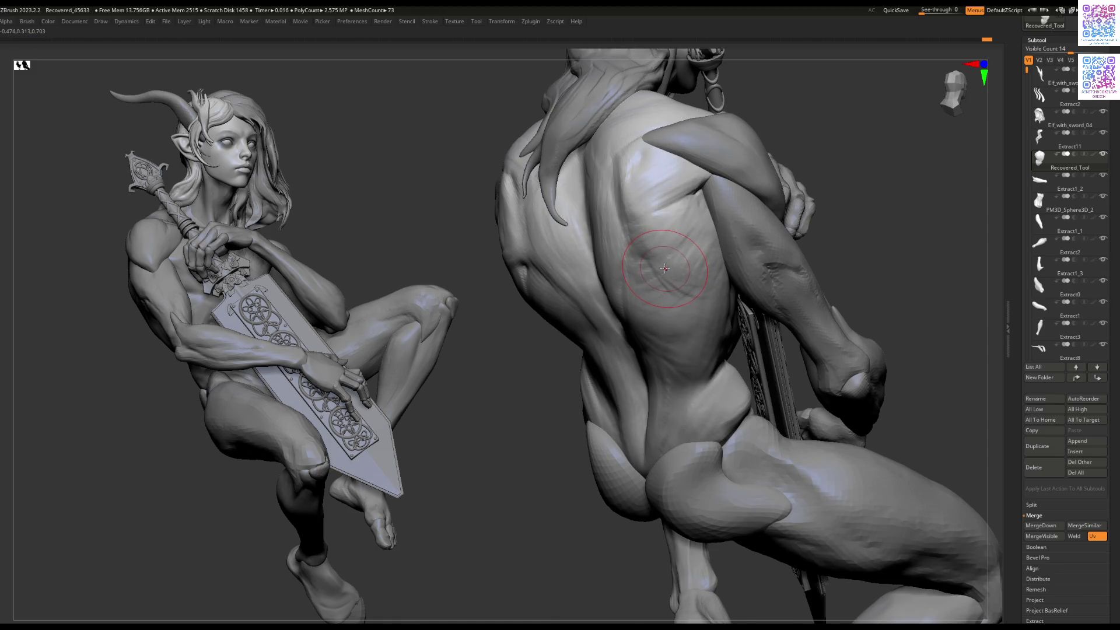
right_click_drag(665, 269, 611, 255)
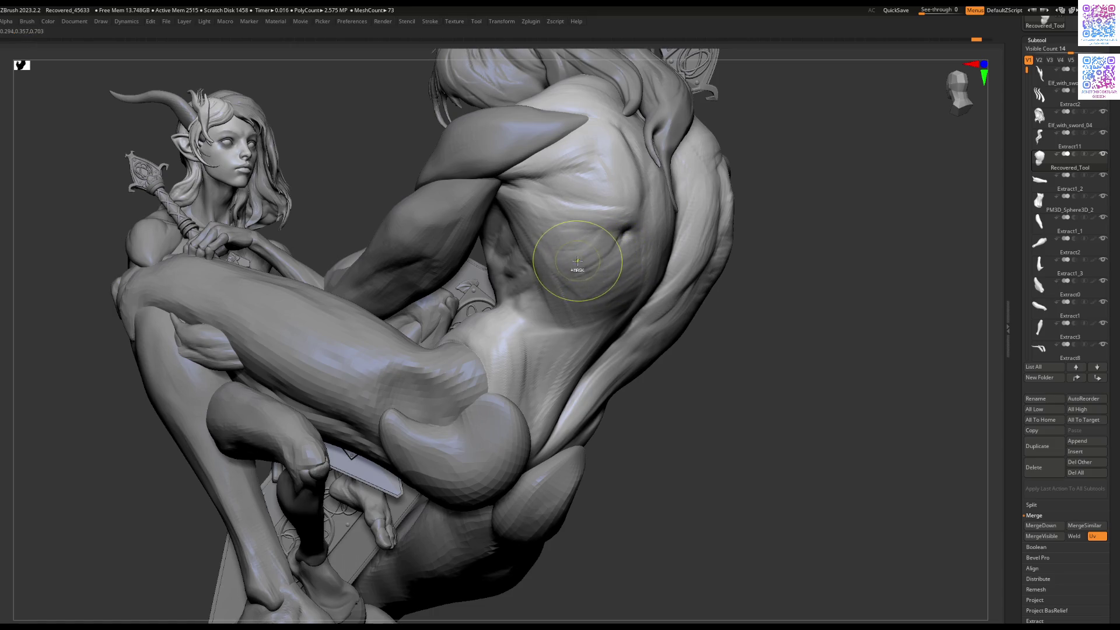
Step: Commit the back edits by accepting the Undo History warning with OK
left_click_drag(577, 239, 569, 254)
left_click(551, 294)
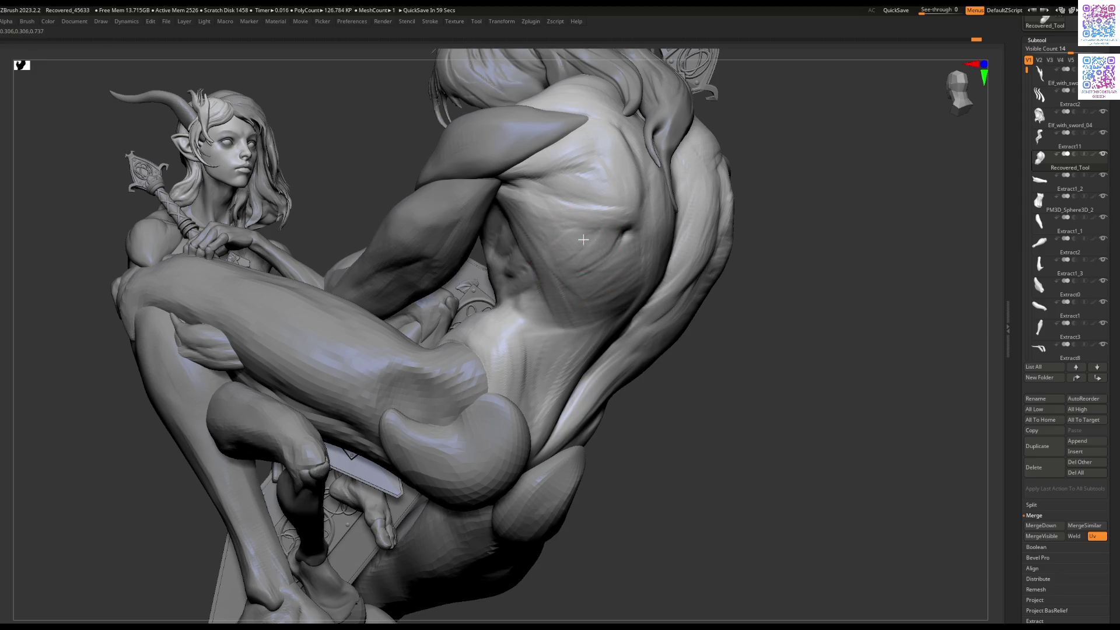
right_click_drag(541, 239, 626, 213)
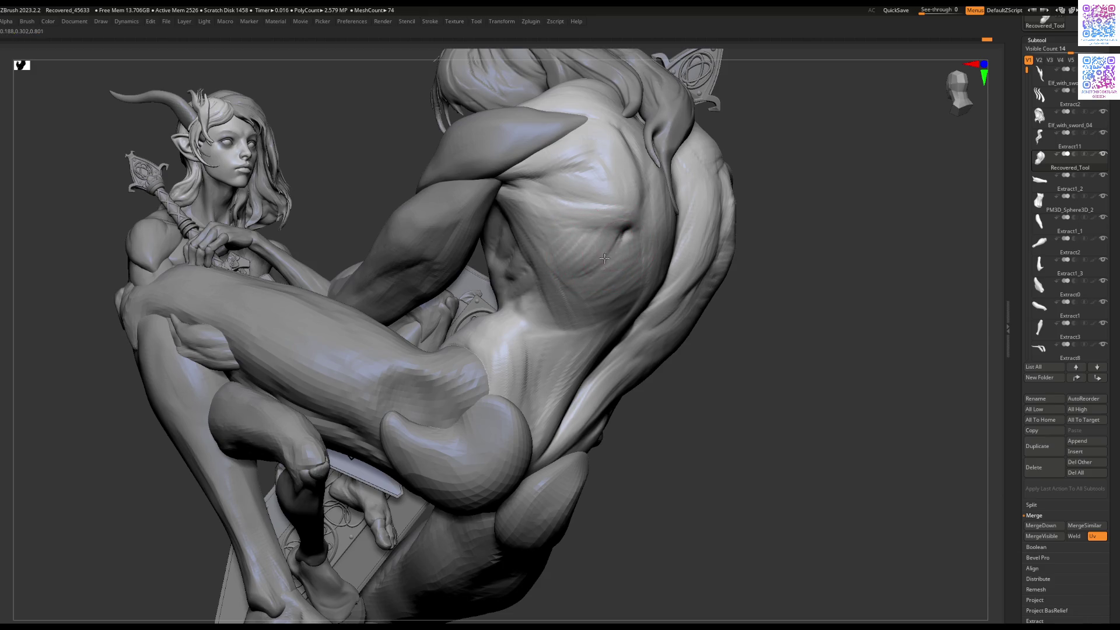
right_click_drag(584, 270, 518, 279)
key("space")
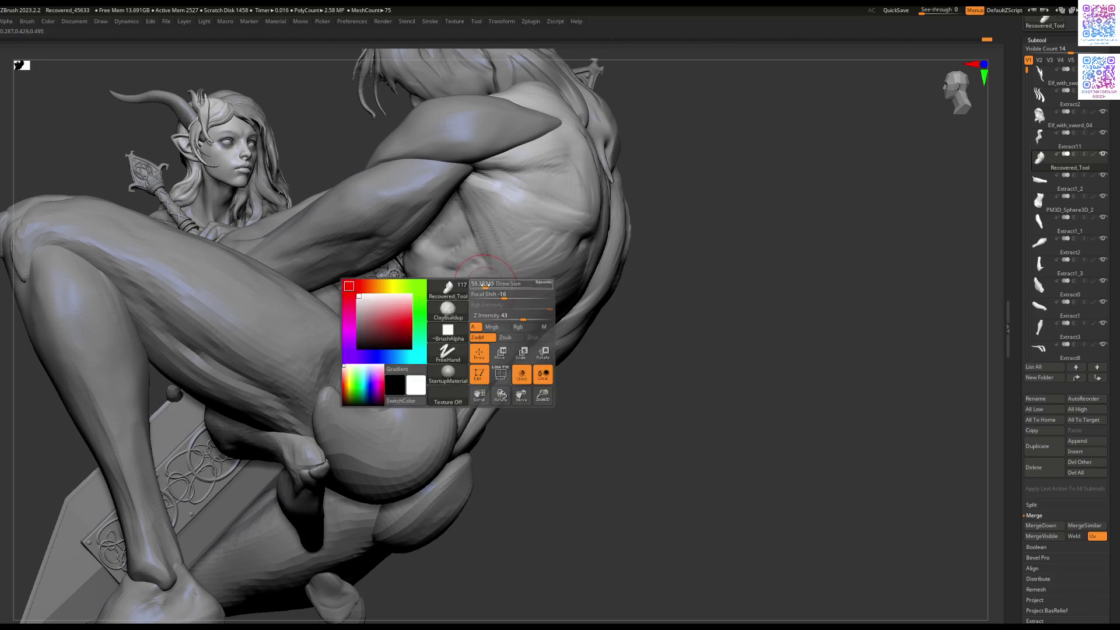
Step: Resize the brush and add ClayBuildup masses around the shoulder blade and upper back
right_click_drag(455, 280, 564, 279)
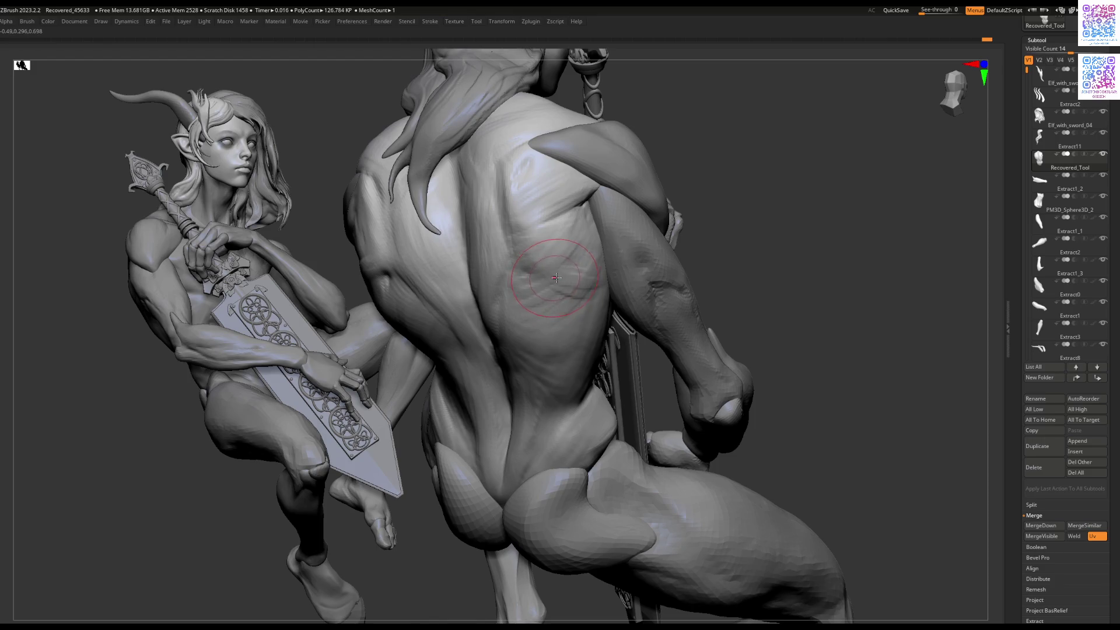
key("bracketleft")
mouse_move(554, 265)
right_mouse_down()
mouse_move(487, 279)
mouse_move(478, 231)
mouse_move(497, 225)
right_mouse_up()
key("bracketright")
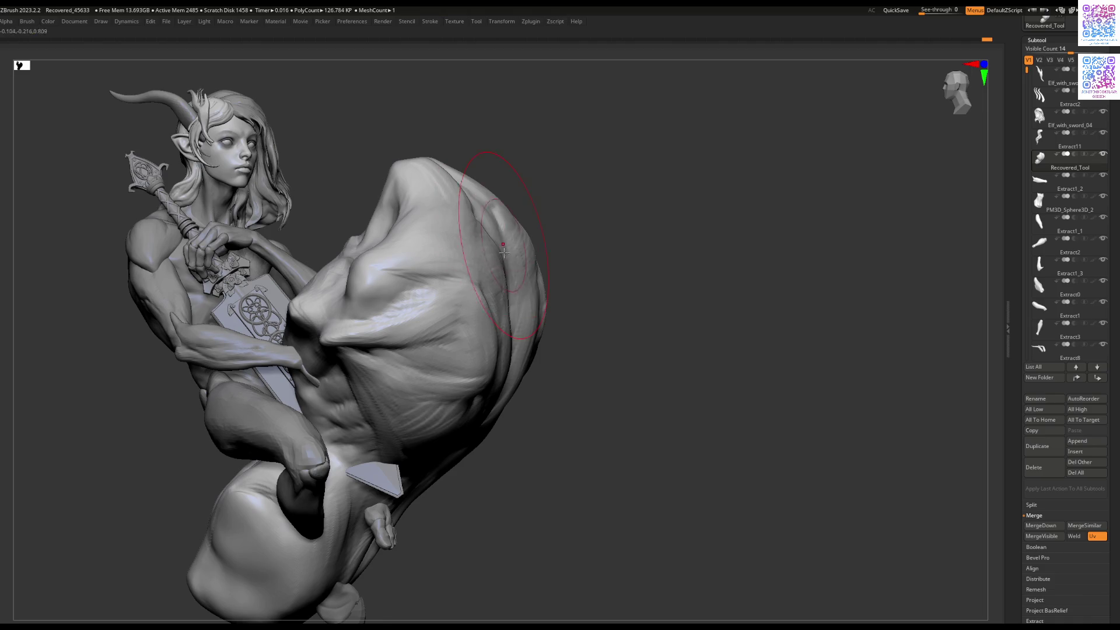
mouse_move(512, 289)
right_mouse_down()
mouse_move(543, 290)
mouse_move(540, 303)
mouse_move(513, 250)
mouse_move(549, 332)
mouse_move(548, 294)
mouse_move(528, 280)
mouse_move(541, 286)
right_mouse_up()
key("space")
right_click(559, 308)
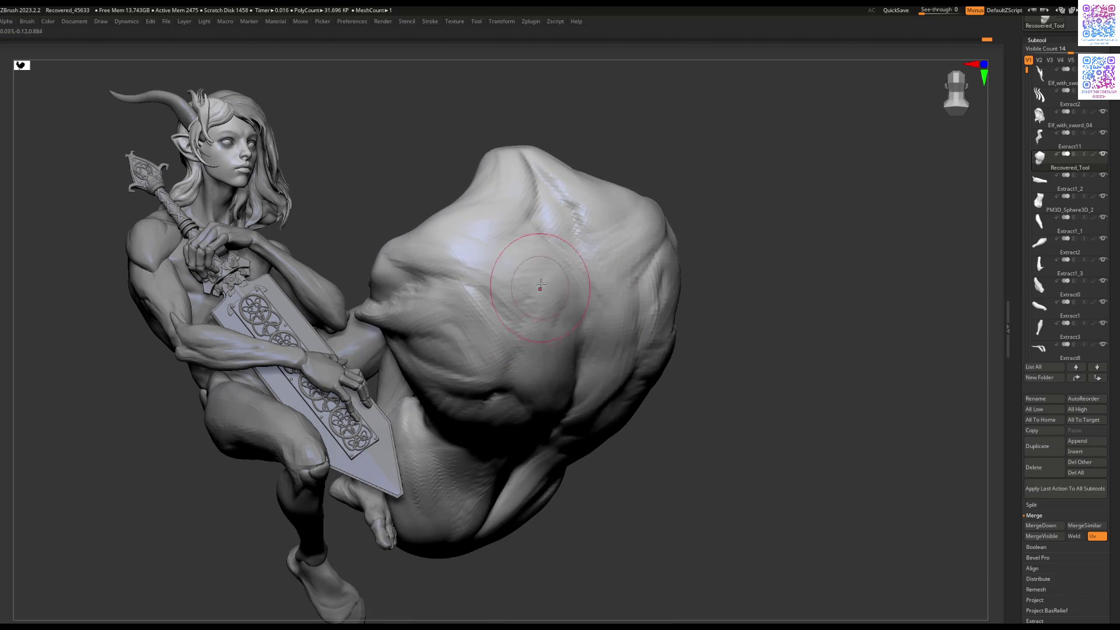
mouse_move(542, 360)
right_mouse_down()
mouse_move(566, 334)
mouse_move(549, 291)
right_mouse_up()
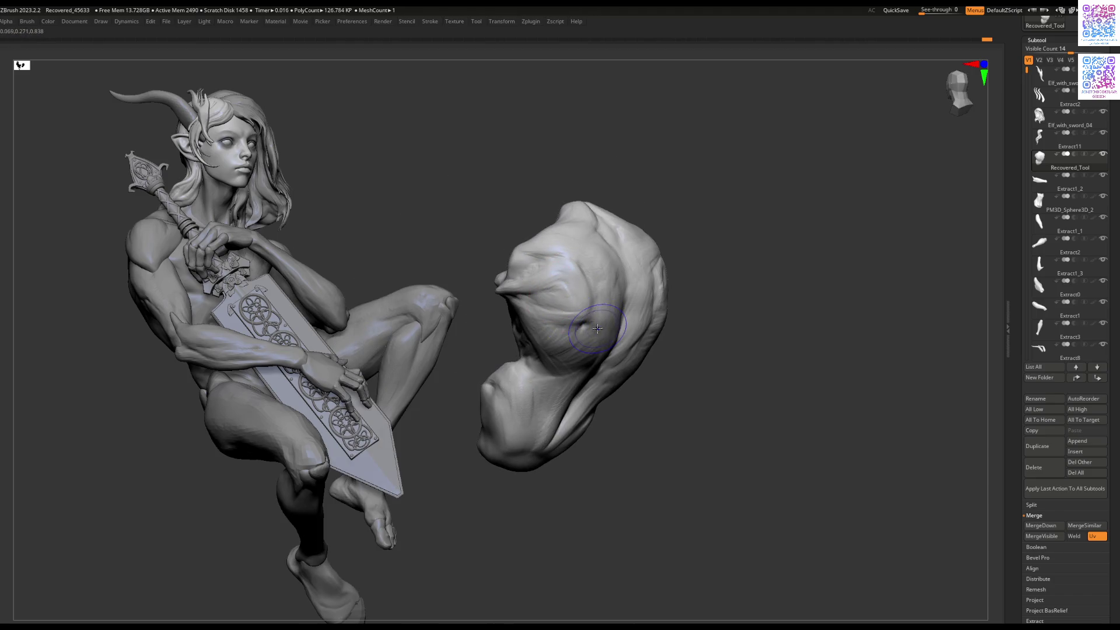
mouse_move(628, 318)
right_mouse_down()
mouse_move(717, 301)
mouse_move(705, 309)
mouse_move(674, 257)
mouse_move(639, 277)
mouse_move(770, 233)
right_mouse_up()
key("space")
Step: Toggle the interface shelves with Tab and orbit the horned figure to a side view
key("Tab")
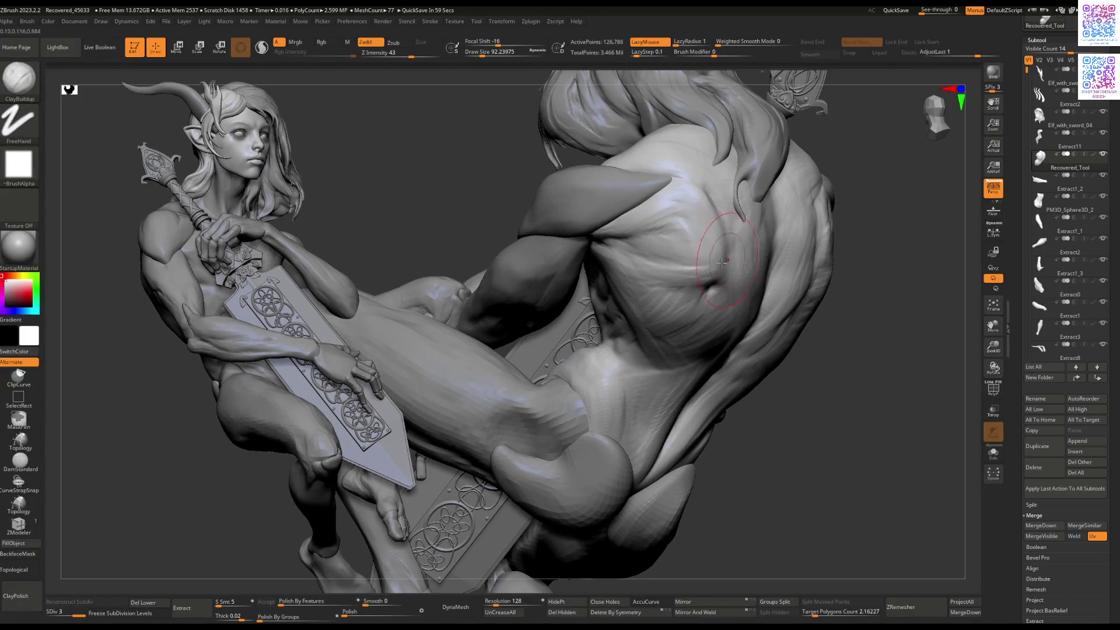
key("Tab")
mouse_move(682, 306)
right_mouse_down()
mouse_move(575, 318)
mouse_move(645, 320)
mouse_move(508, 318)
mouse_move(499, 336)
mouse_move(412, 317)
mouse_move(412, 295)
mouse_move(338, 278)
mouse_move(395, 295)
mouse_move(366, 248)
mouse_move(357, 265)
mouse_move(353, 252)
mouse_move(408, 255)
mouse_move(387, 243)
mouse_move(456, 334)
right_mouse_up()
key("Tab")
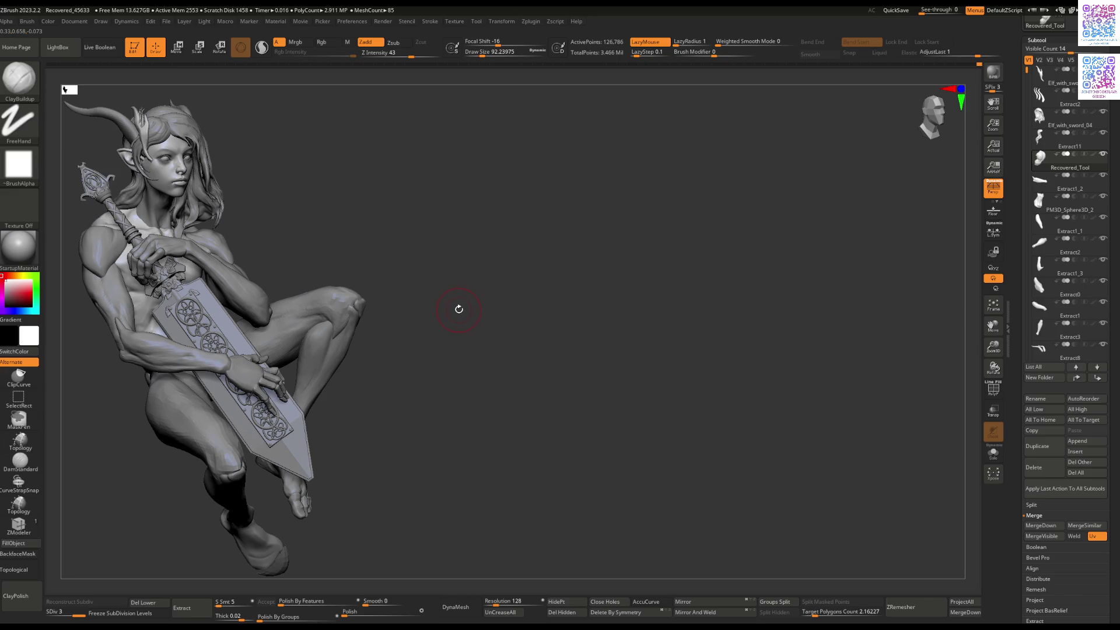
key("Tab")
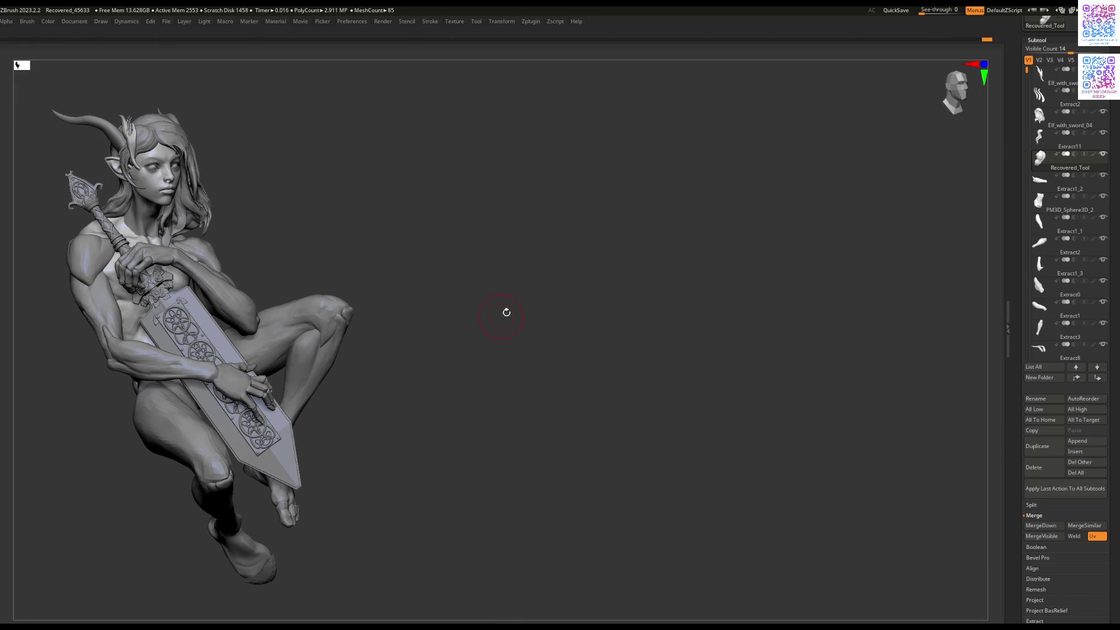
mouse_move(543, 267)
right_mouse_down()
mouse_move(460, 307)
mouse_move(458, 295)
mouse_move(481, 281)
right_mouse_up()
mouse_move(550, 305)
right_mouse_down()
mouse_move(554, 315)
mouse_move(558, 293)
mouse_move(535, 298)
right_mouse_up()
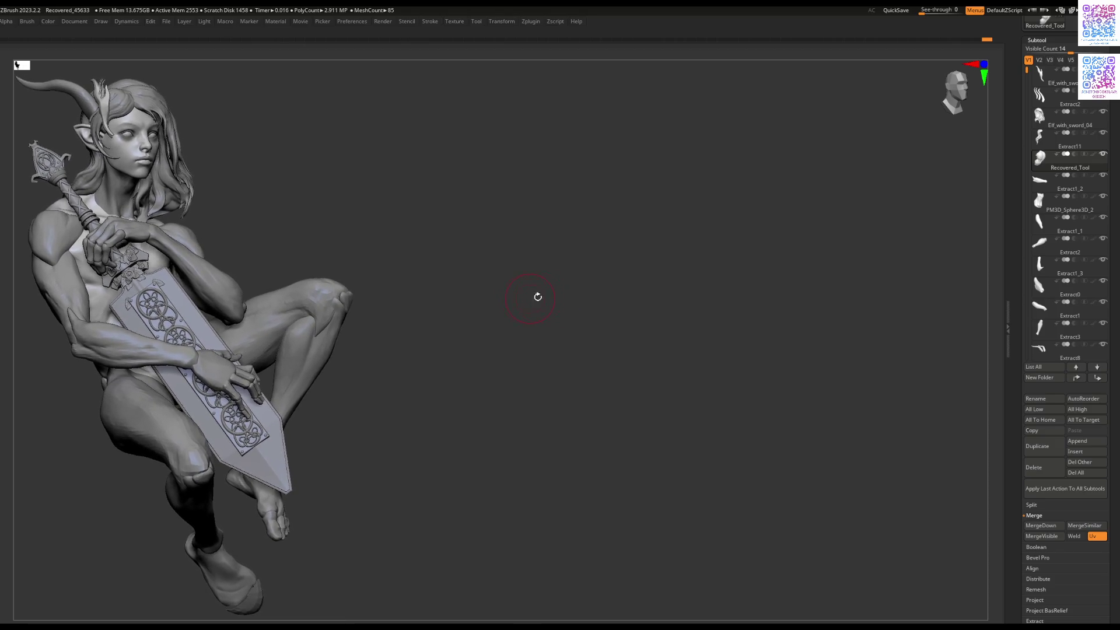
Step: Dismiss the 2.5D mode note and make Extract11 the active subtool in 3D editing
left_click(567, 287)
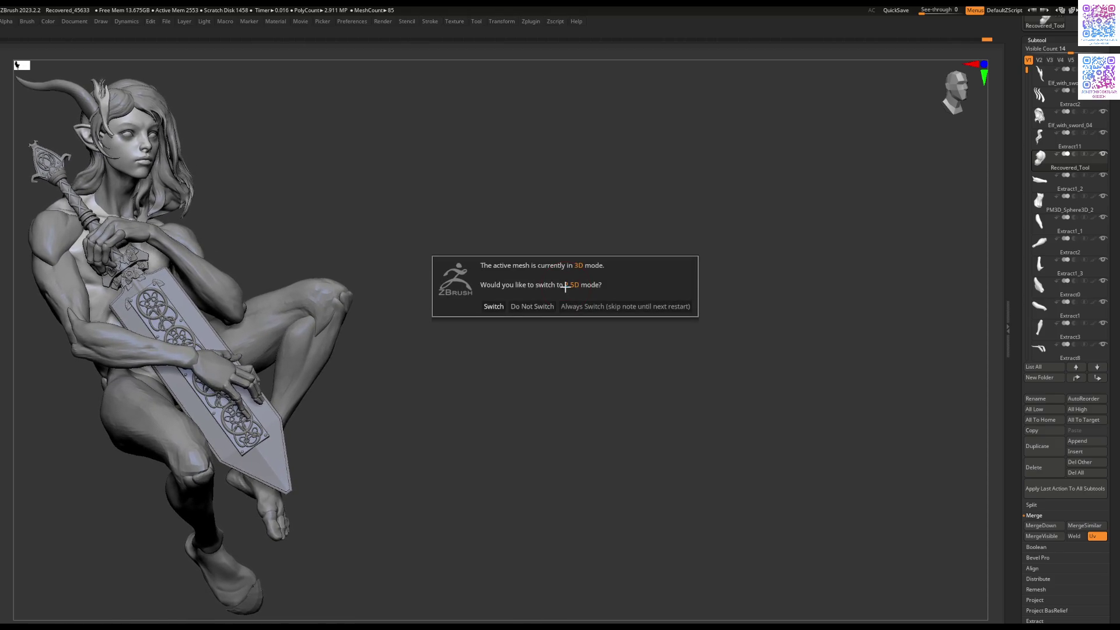
left_click(501, 308)
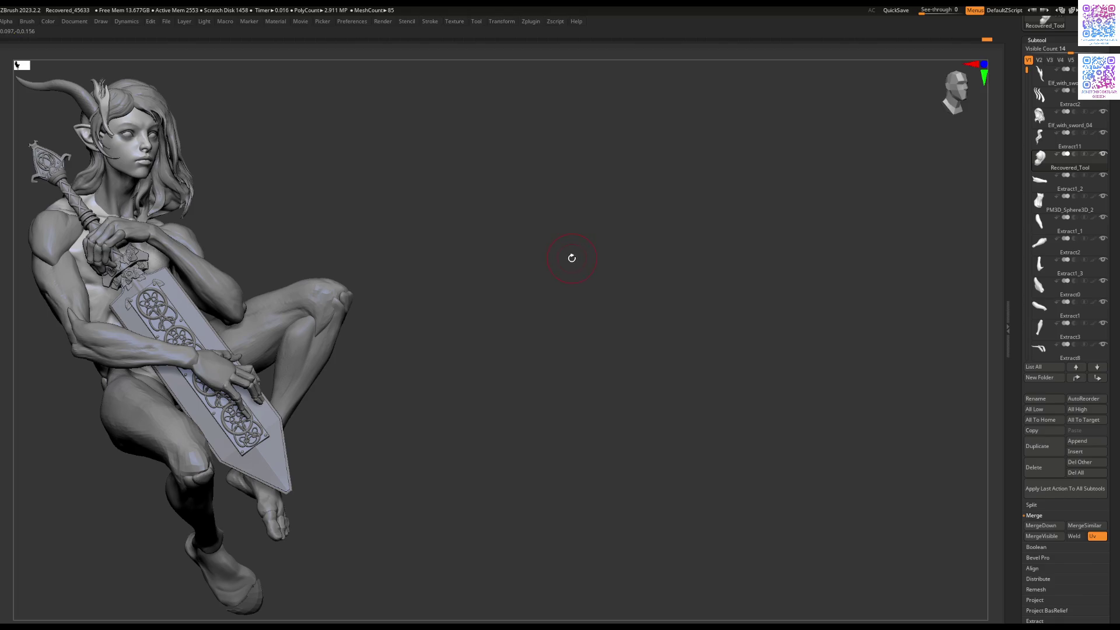
left_click(566, 269)
left_click(499, 292)
mouse_move(550, 257)
left_mouse_down()
mouse_move(560, 272)
mouse_move(584, 268)
mouse_move(603, 247)
left_mouse_up()
mouse_move(605, 288)
left_mouse_down()
mouse_move(595, 325)
mouse_move(693, 314)
left_mouse_up()
mouse_move(687, 248)
left_mouse_down()
mouse_move(698, 284)
mouse_move(628, 295)
mouse_move(822, 294)
mouse_move(764, 288)
mouse_move(661, 307)
mouse_move(667, 321)
mouse_move(613, 261)
left_mouse_up()
Step: Shrink the brush, then undo and redo the last back stroke to compare
key("space")
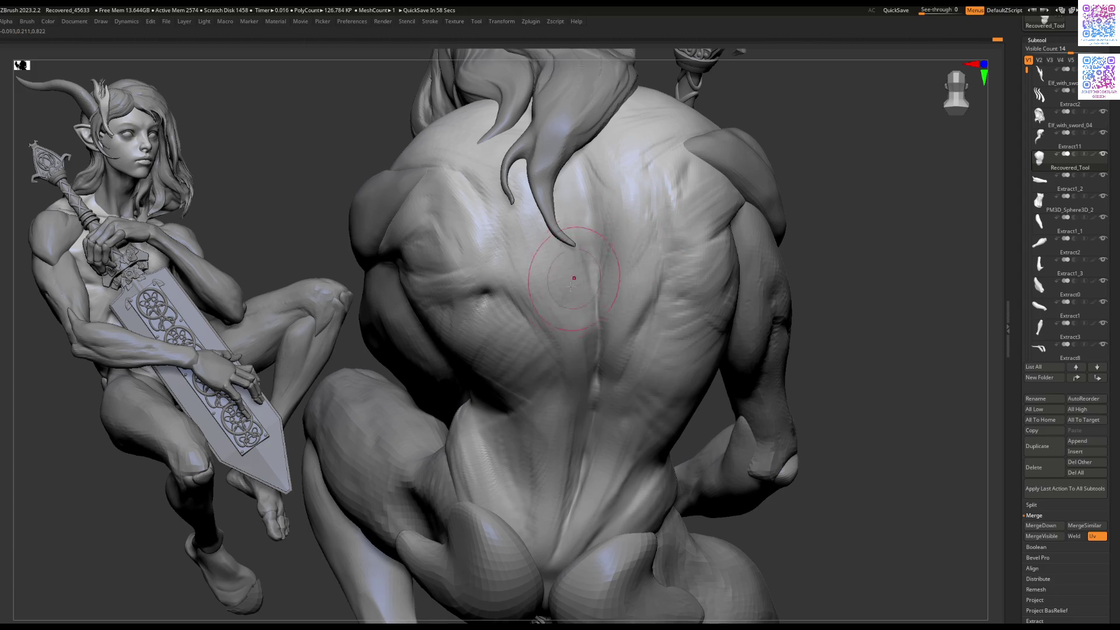
key("ctrl+z")
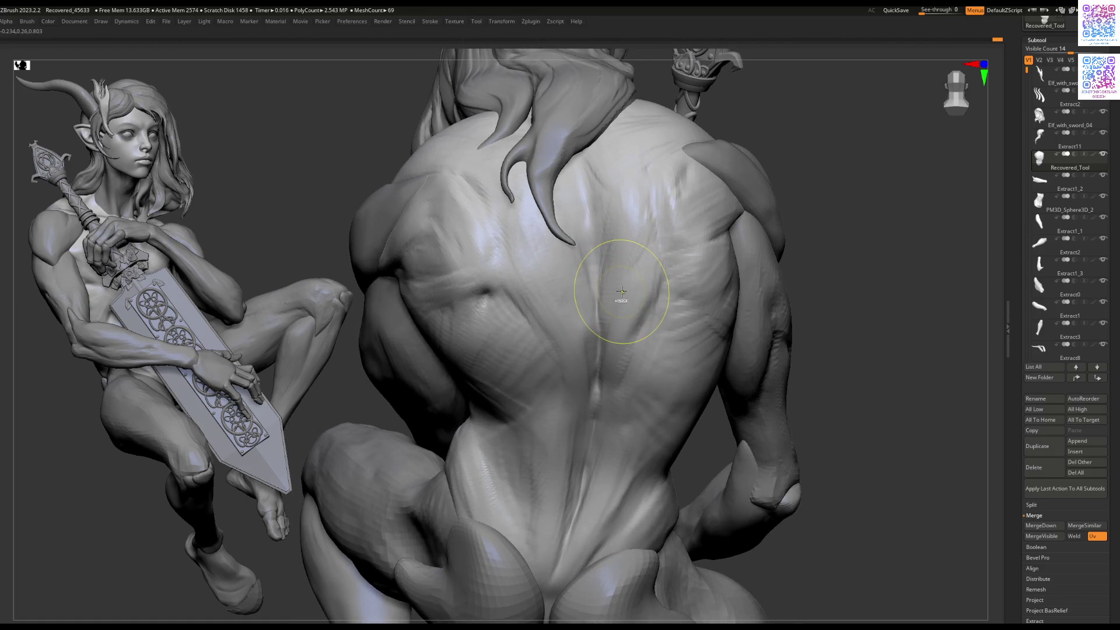
key("ctrl+shift+z")
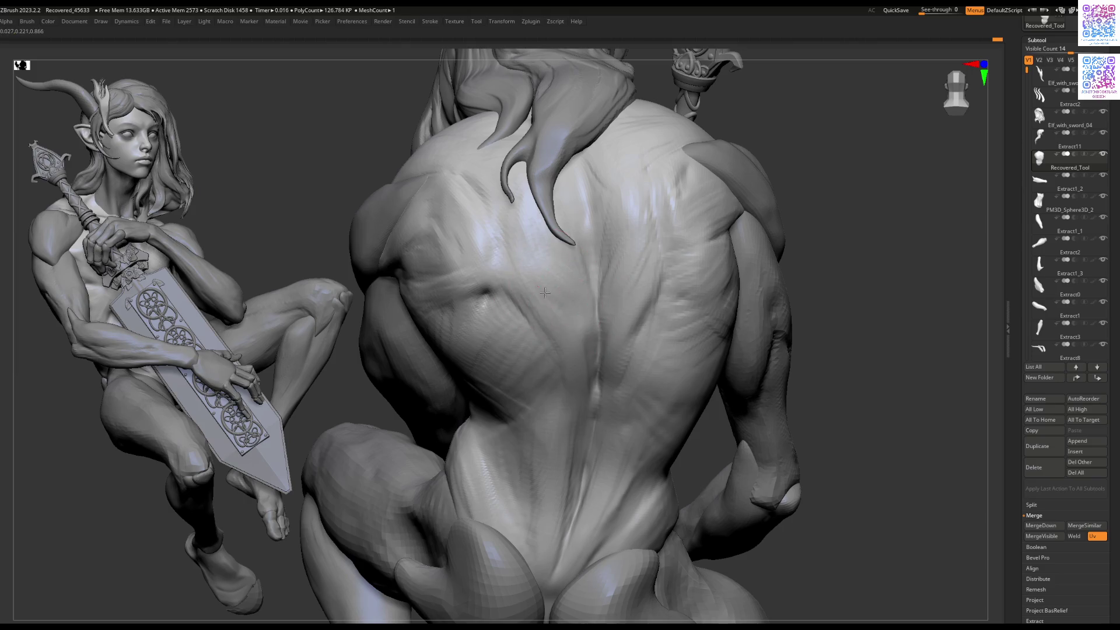
Step: Smooth and reshape the second figure's lower back with Shift-drag strokes
right_click_drag(595, 400, 573, 327)
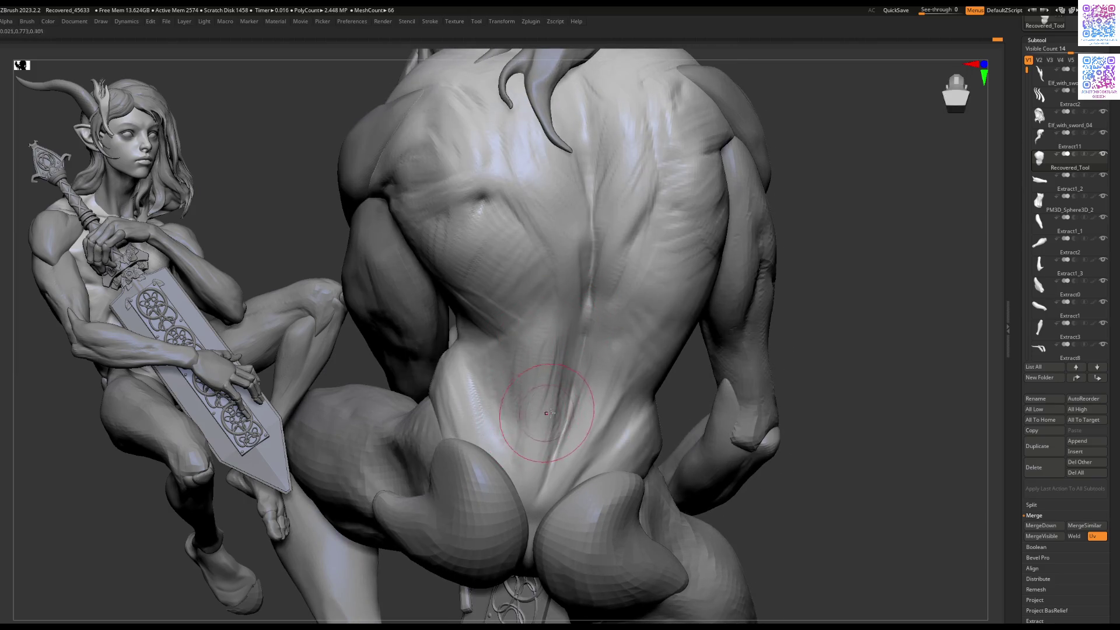
left_click_drag(528, 375, 502, 376)
right_click_drag(502, 376, 533, 332)
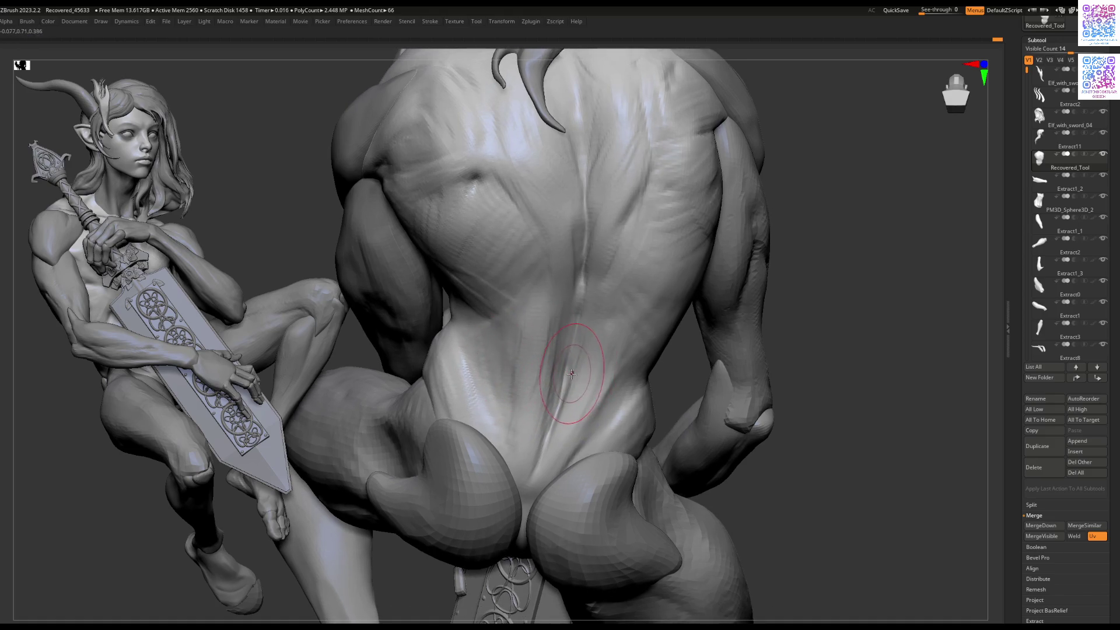
mouse_move(513, 338)
left_mouse_down()
mouse_move(505, 356)
mouse_move(520, 320)
mouse_move(513, 315)
mouse_move(549, 300)
left_mouse_up()
right_click_drag(601, 344, 607, 334)
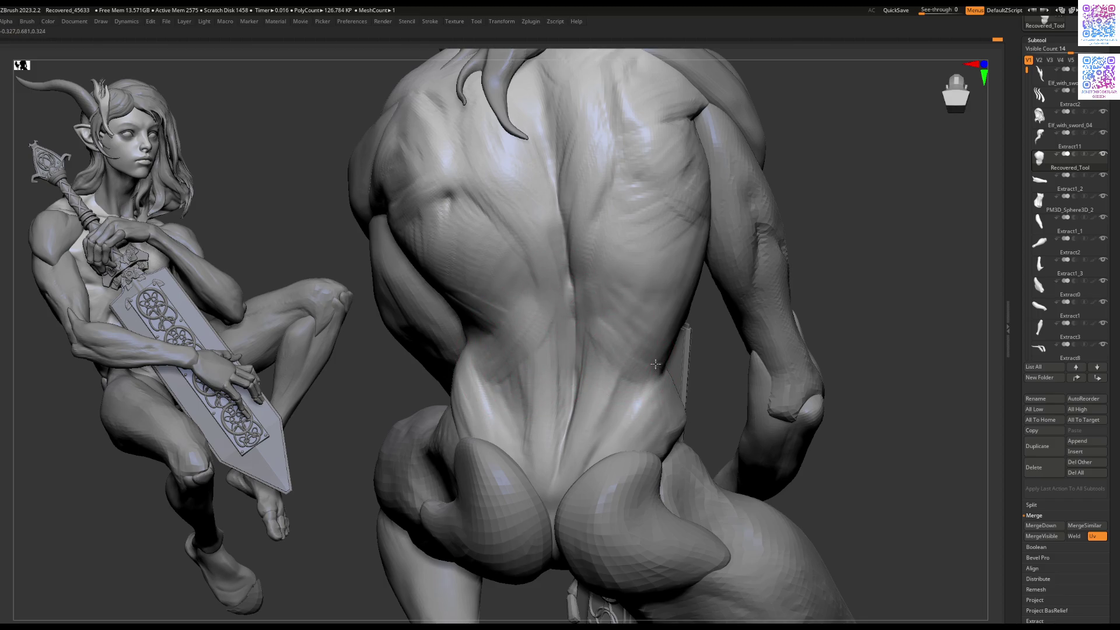
left_click_drag(632, 401, 617, 373)
mouse_move(643, 386)
right_mouse_down()
mouse_move(554, 391)
mouse_move(654, 352)
right_mouse_up()
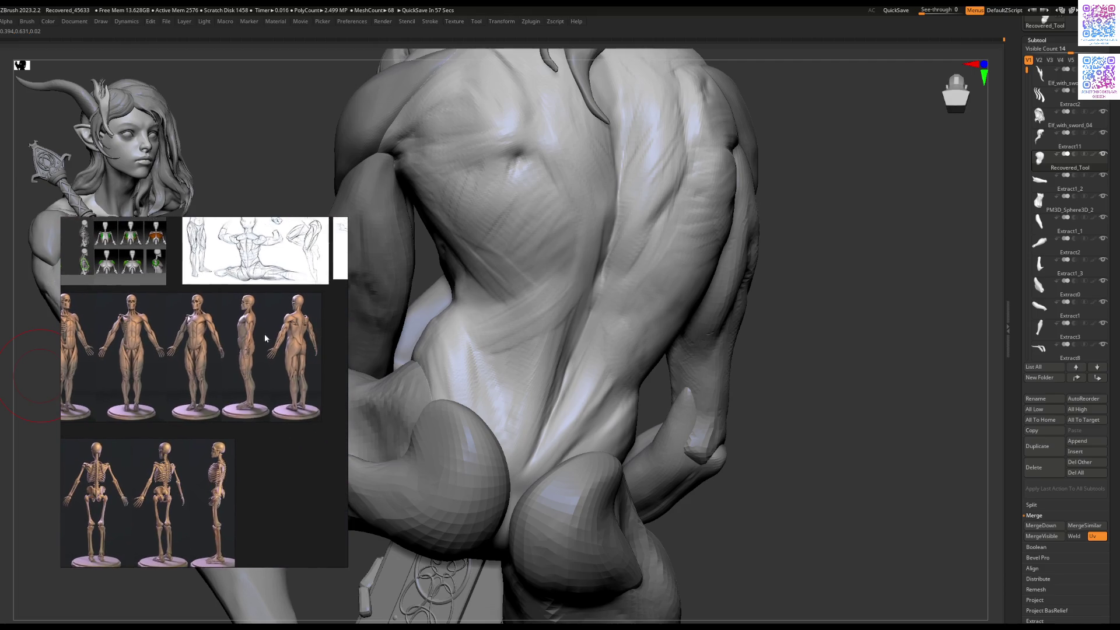
Step: Move the Asaro_Plans reference to the lower right and zoom in on the back écorché figure
left_click(220, 292)
mouse_move(221, 295)
left_mouse_down()
mouse_move(202, 282)
mouse_move(203, 324)
mouse_move(235, 396)
mouse_move(959, 106)
mouse_move(1006, 56)
mouse_move(1009, 410)
mouse_move(1020, 401)
mouse_move(1007, 366)
left_mouse_up()
scroll(987, 469, "down", 2)
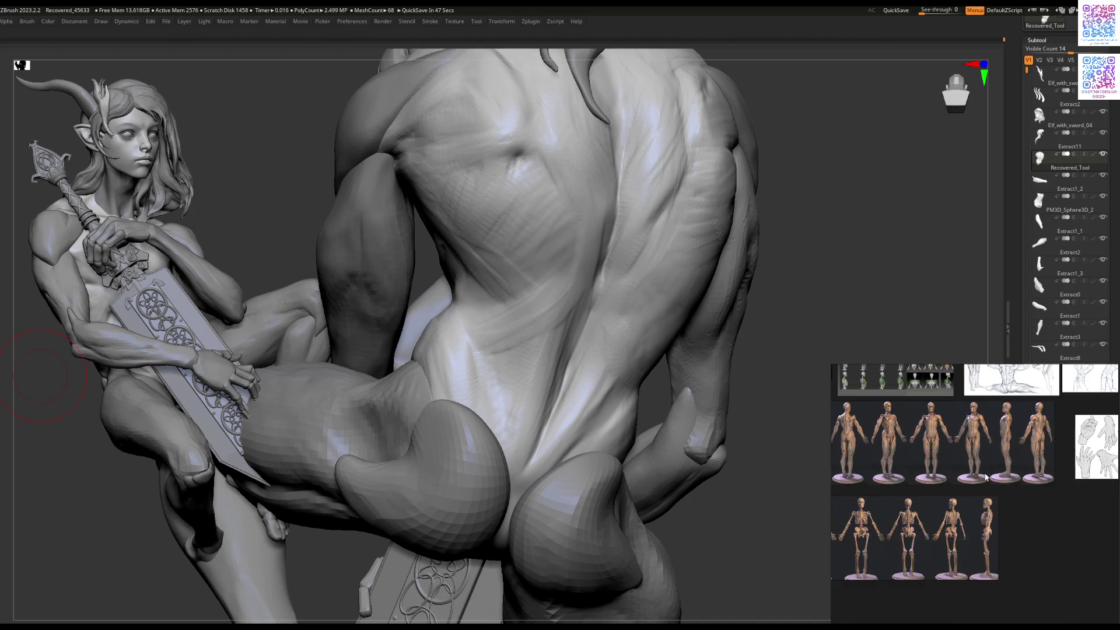
scroll(1044, 446, "up", 4)
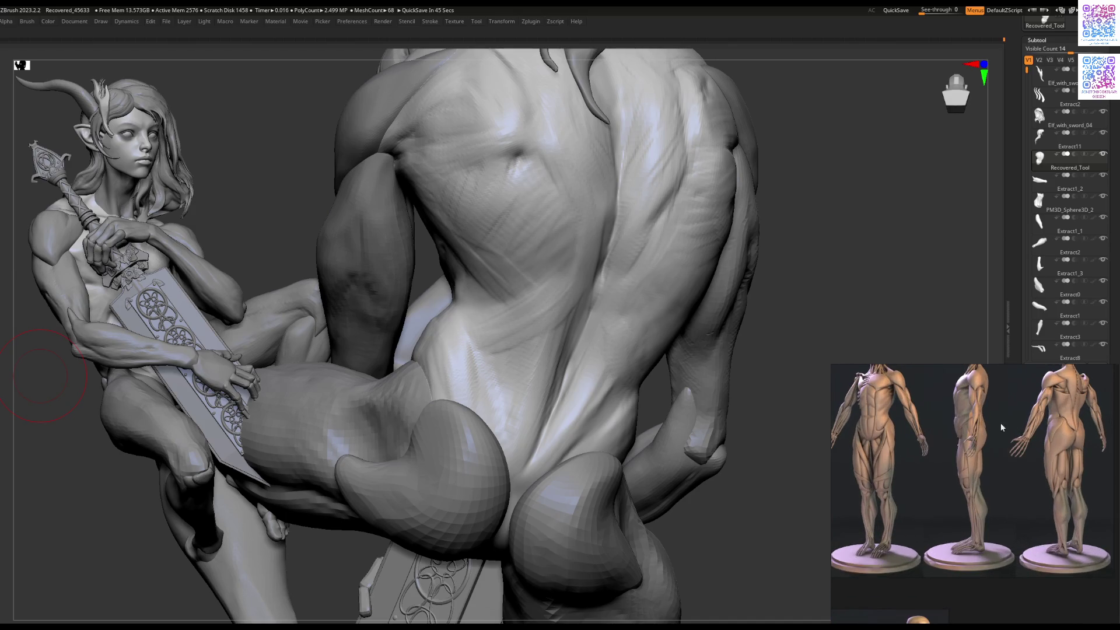
scroll(1035, 438, "up", 3)
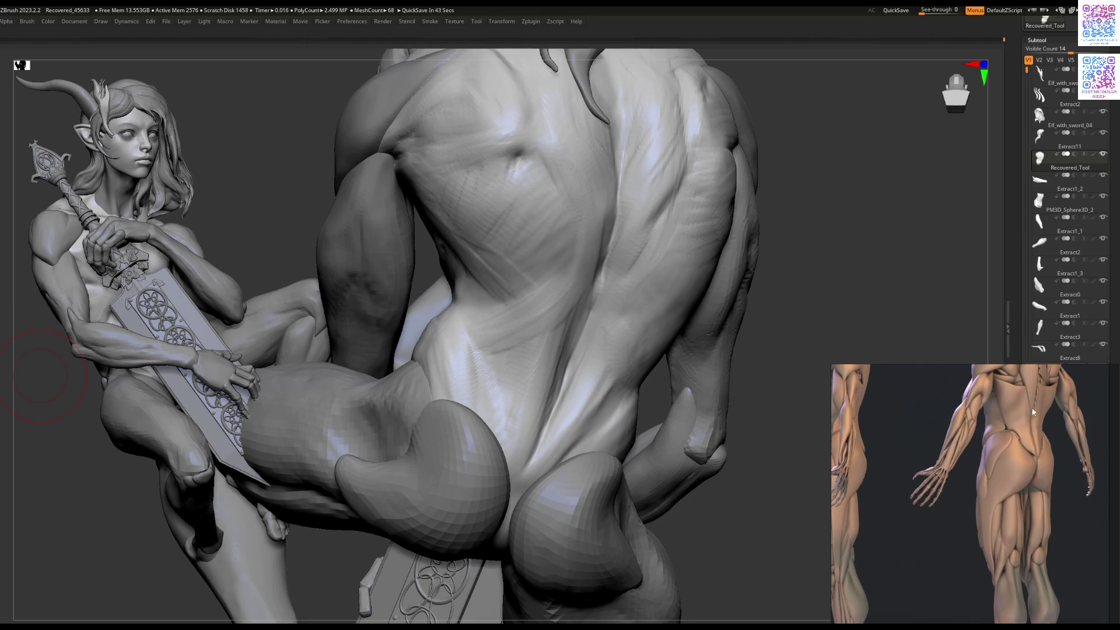
scroll(1033, 401, "down", 5)
scroll(933, 438, "up", 2)
scroll(910, 432, "up", 1)
scroll(932, 531, "down", 3)
scroll(940, 386, "up", 3)
scroll(1000, 423, "up", 3)
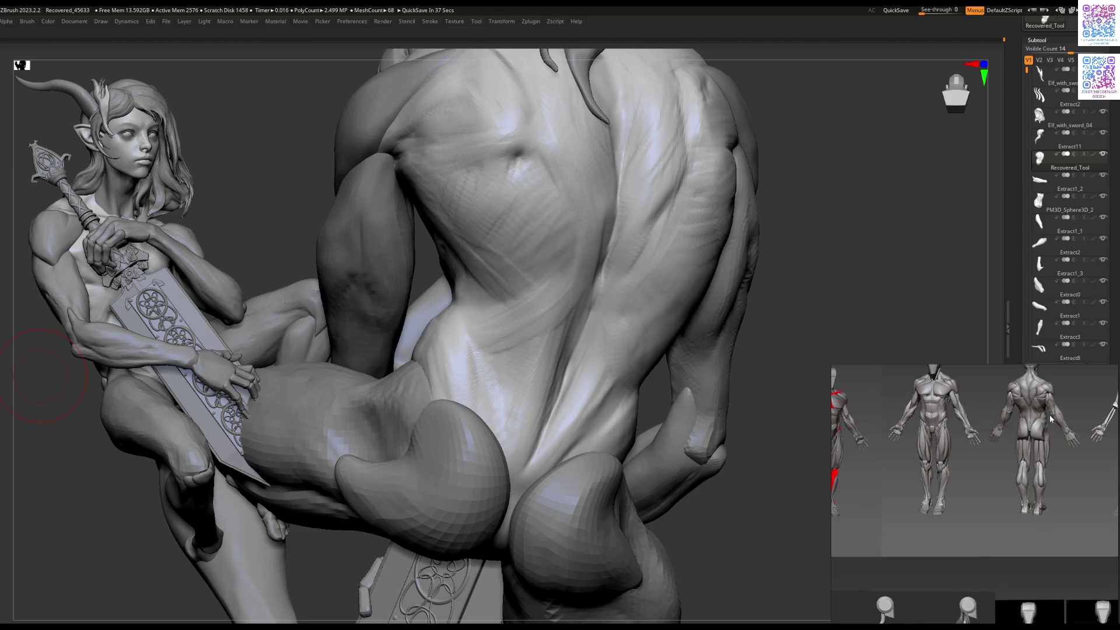
scroll(1047, 415, "up", 2)
scroll(1045, 415, "up", 2)
scroll(1045, 415, "down", 2)
scroll(1002, 387, "up", 4)
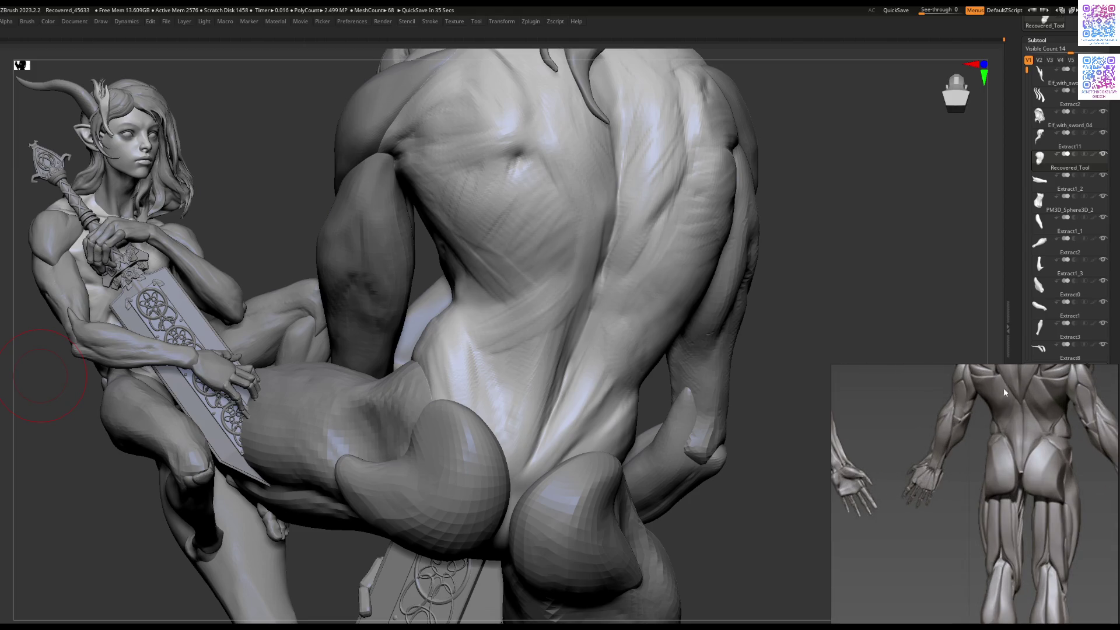
Step: Enlarge the reference window by dragging its top and left edges, then nudge it into place
mouse_move(919, 371)
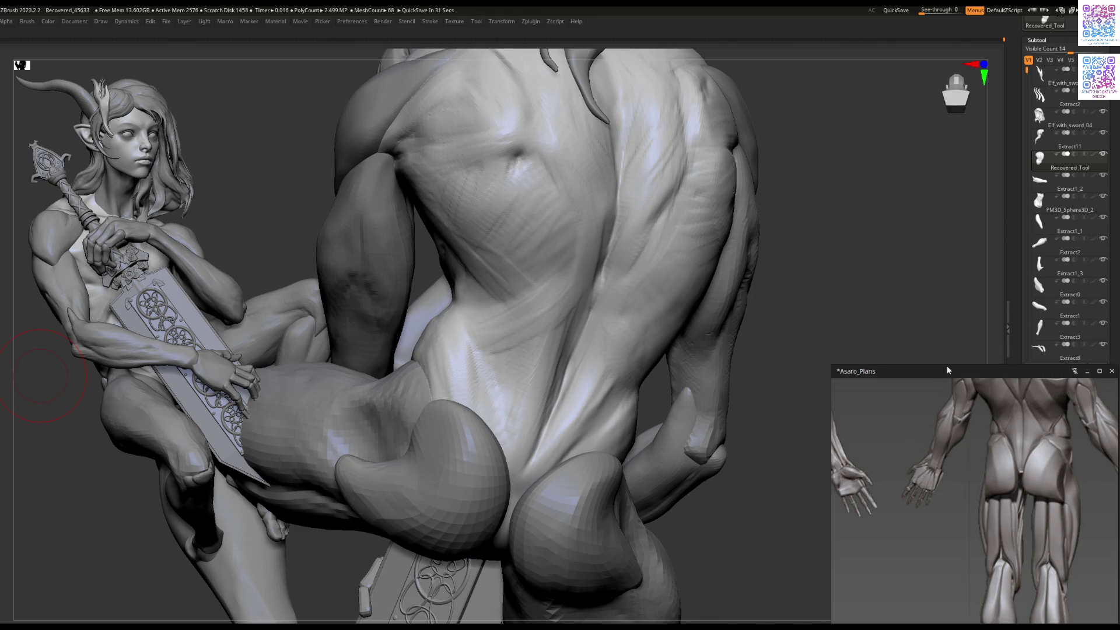
left_click_drag(947, 365, 944, 316)
left_click_drag(834, 355, 802, 355)
mouse_move(918, 319)
left_mouse_down()
mouse_move(869, 267)
mouse_move(883, 302)
mouse_move(862, 318)
mouse_move(916, 310)
left_mouse_up()
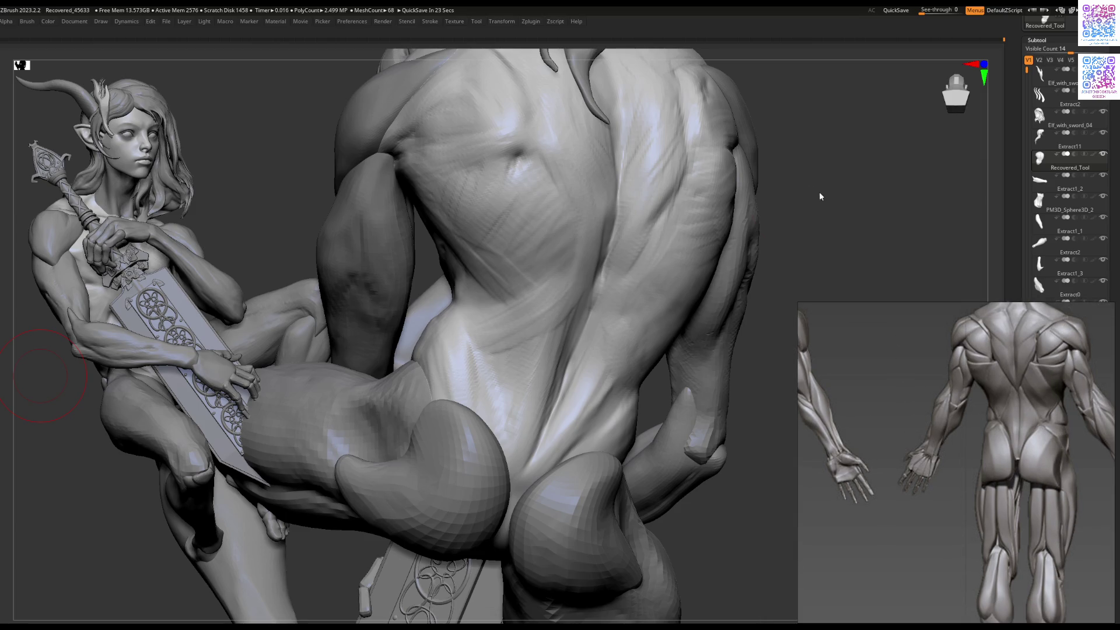
right_click_drag(610, 344, 583, 294)
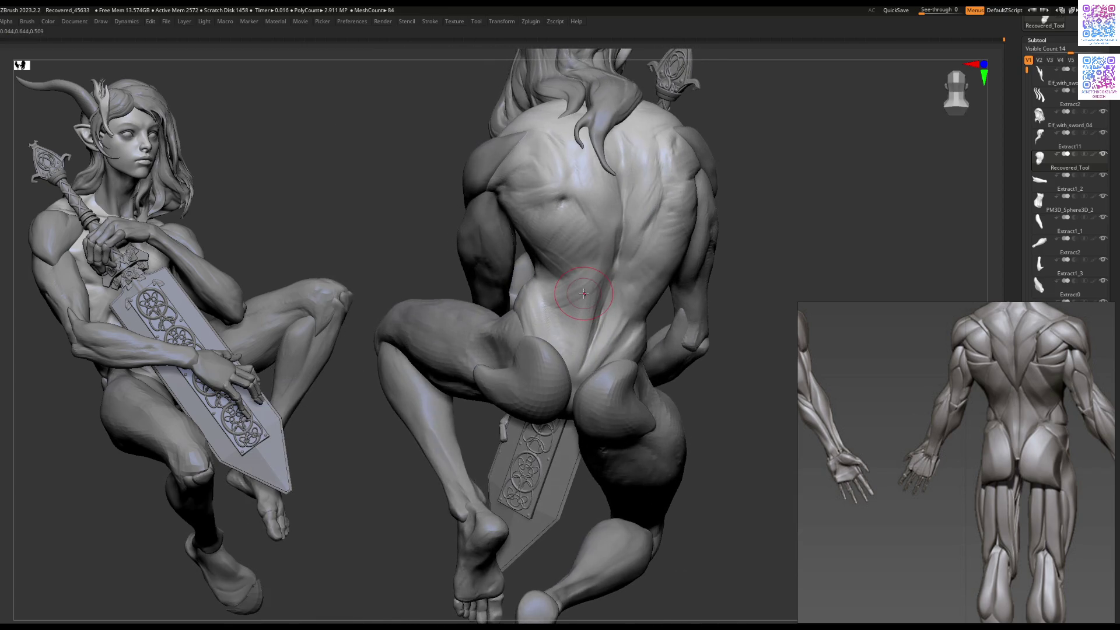
Step: Sculpt the lower back and hip with Standard and Smooth, adding a small bump with a smaller brush
mouse_move(557, 306)
left_mouse_down()
mouse_move(539, 292)
mouse_move(545, 274)
mouse_move(554, 291)
mouse_move(568, 273)
left_mouse_up()
mouse_move(574, 285)
right_mouse_down()
mouse_move(618, 285)
mouse_move(574, 313)
mouse_move(525, 312)
right_mouse_up()
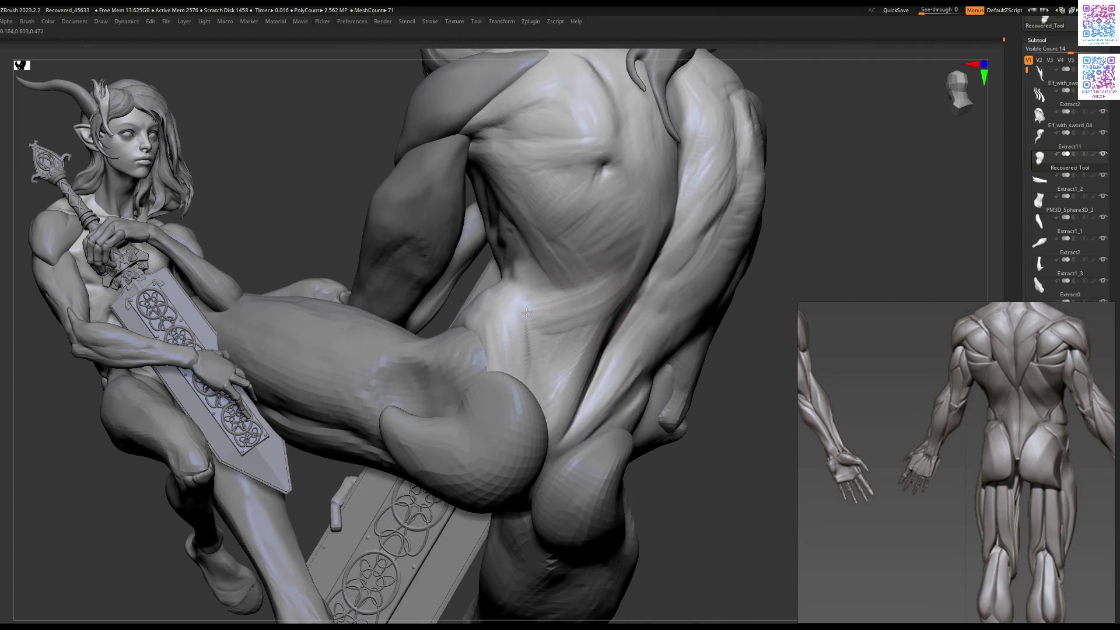
right_click_drag(618, 314, 615, 329)
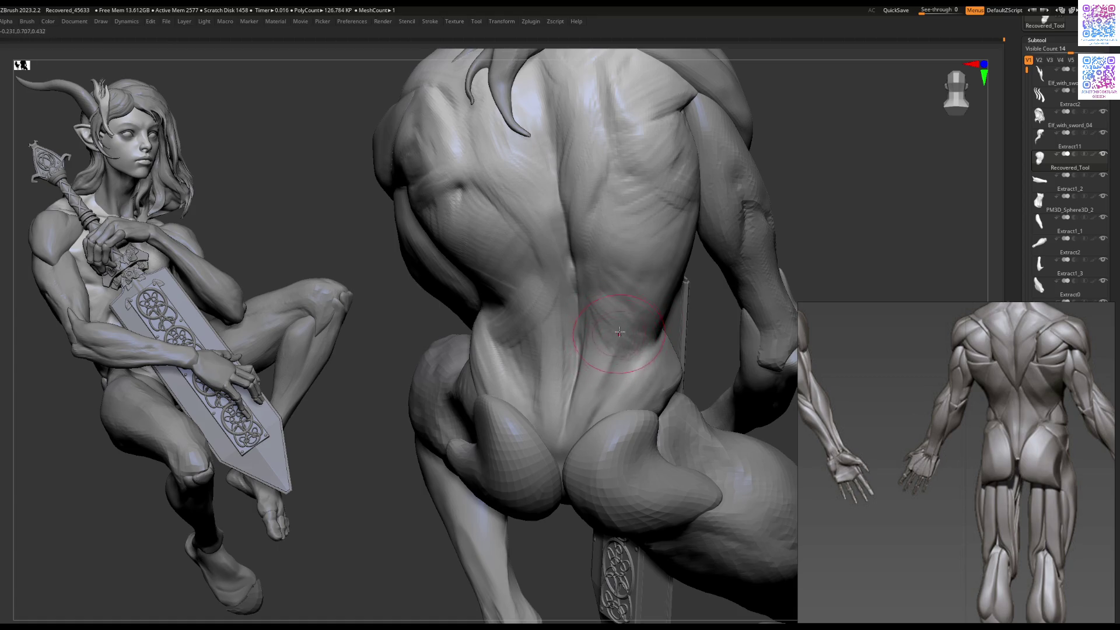
mouse_move(583, 274)
right_mouse_down()
mouse_move(530, 313)
mouse_move(592, 299)
mouse_move(568, 298)
right_mouse_up()
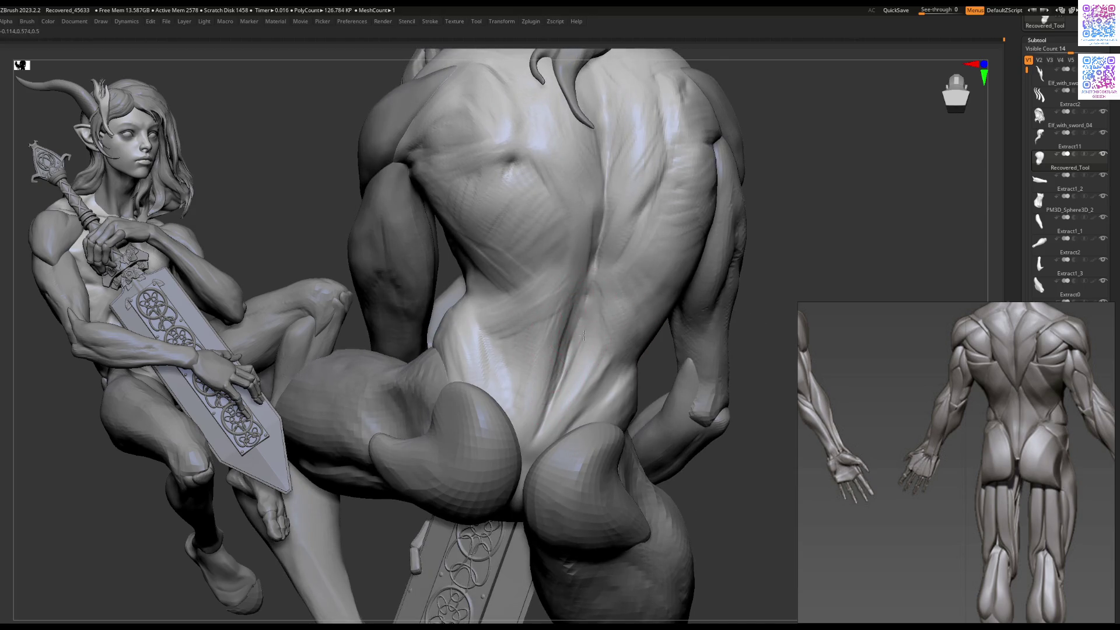
mouse_move(586, 372)
right_mouse_down()
mouse_move(543, 345)
mouse_move(565, 379)
right_mouse_up()
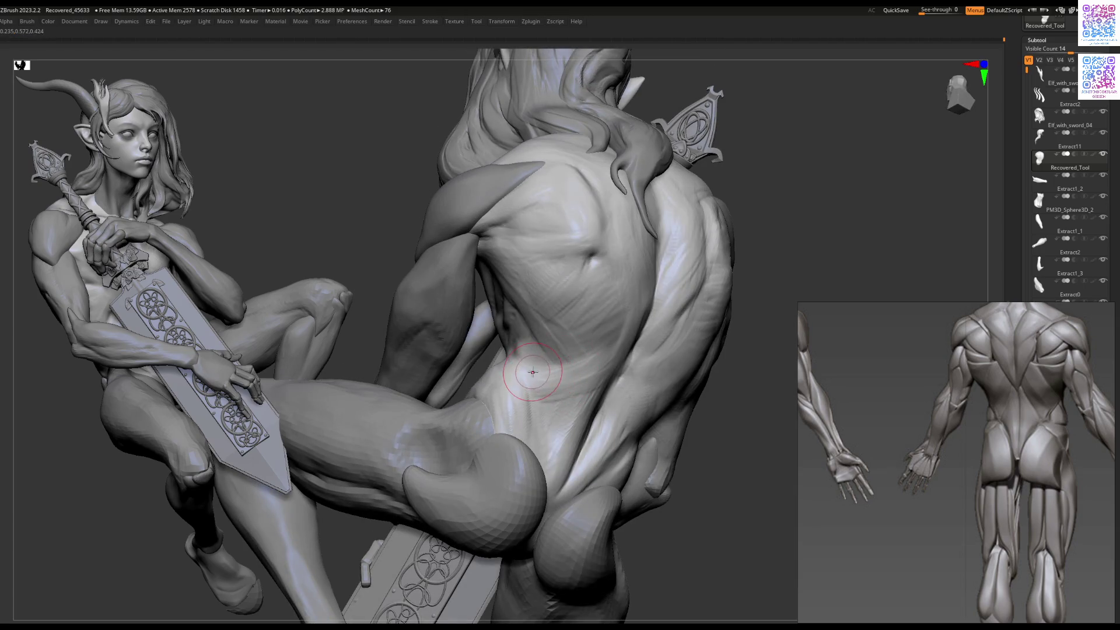
mouse_move(558, 370)
right_mouse_down()
mouse_move(604, 357)
mouse_move(598, 349)
right_mouse_up()
right_click(598, 349)
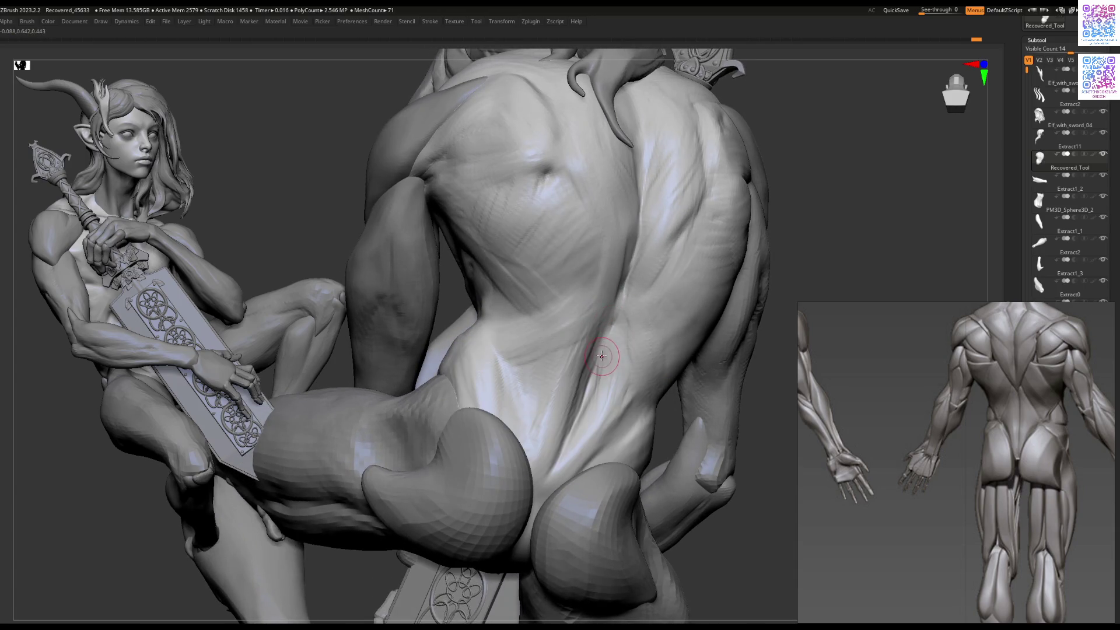
left_click_drag(596, 357, 593, 377)
Step: Orbit round to the figure's front and make Elf_with_sword_07 the active subtool
right_click_drag(592, 380, 588, 366)
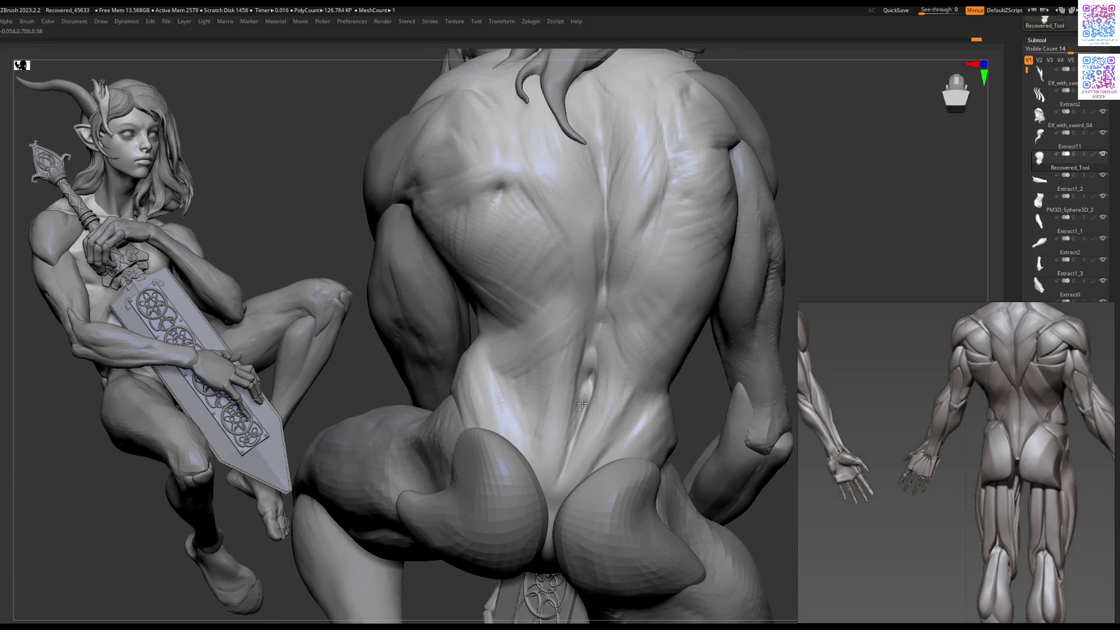
mouse_move(582, 404)
right_mouse_down("ctrl")
mouse_move(566, 366)
mouse_move(617, 356)
mouse_move(537, 419)
right_mouse_up("ctrl")
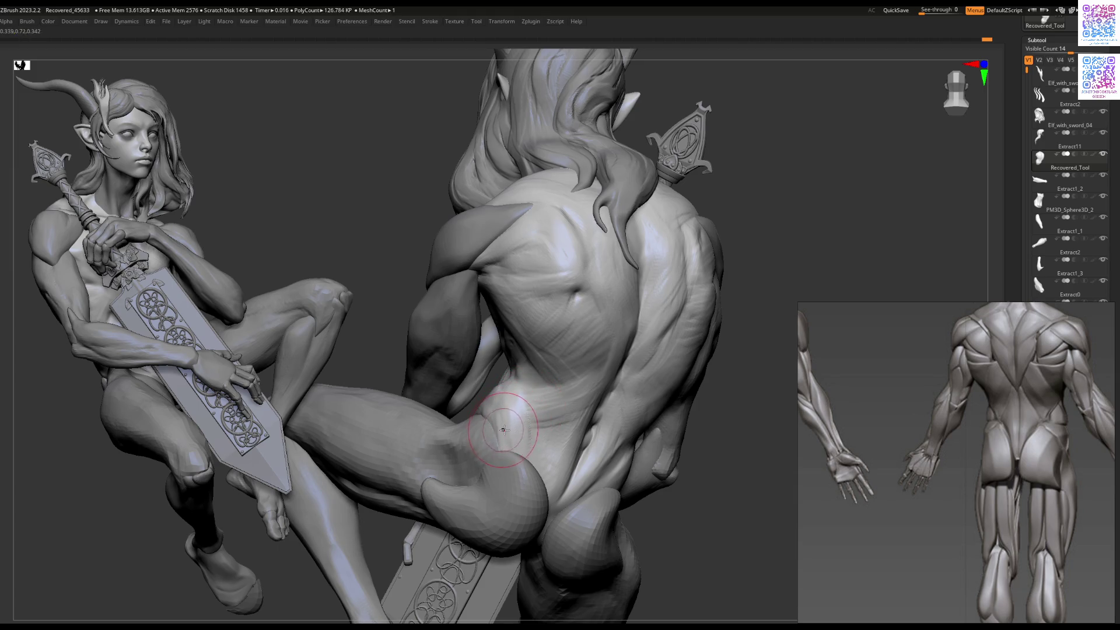
mouse_move(507, 437)
right_mouse_down()
mouse_move(502, 411)
mouse_move(497, 432)
mouse_move(500, 423)
mouse_move(513, 431)
right_mouse_up()
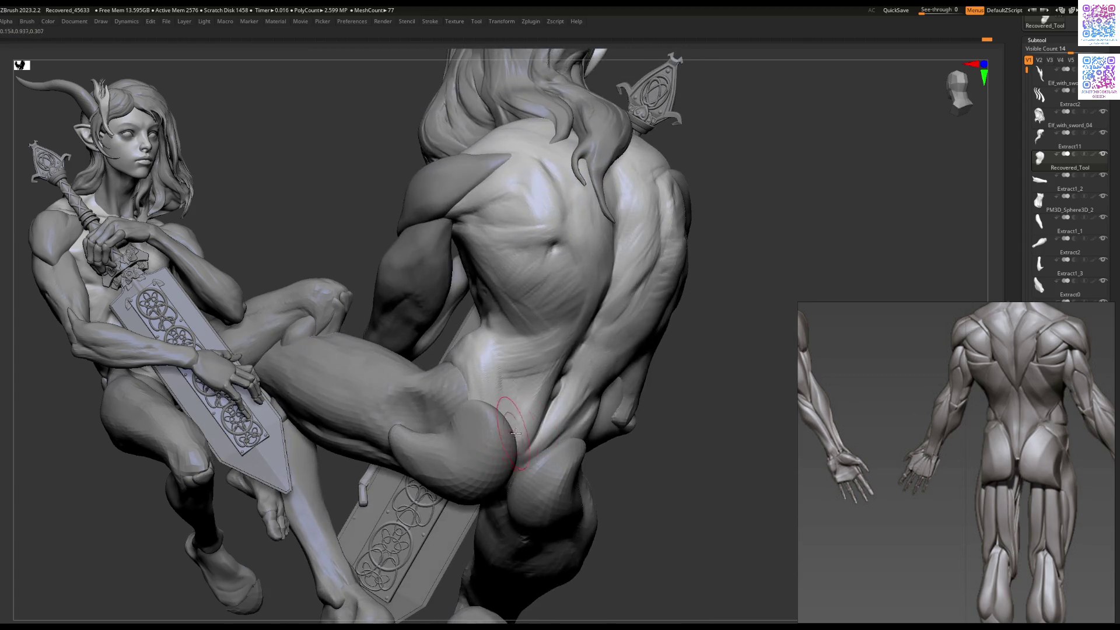
mouse_move(511, 483)
right_mouse_down()
mouse_move(579, 408)
mouse_move(554, 361)
mouse_move(526, 385)
mouse_move(544, 381)
right_mouse_up()
left_click(471, 186, "alt")
mouse_move(471, 185)
right_mouse_down()
mouse_move(615, 235)
mouse_move(300, 187)
right_mouse_up()
key("space")
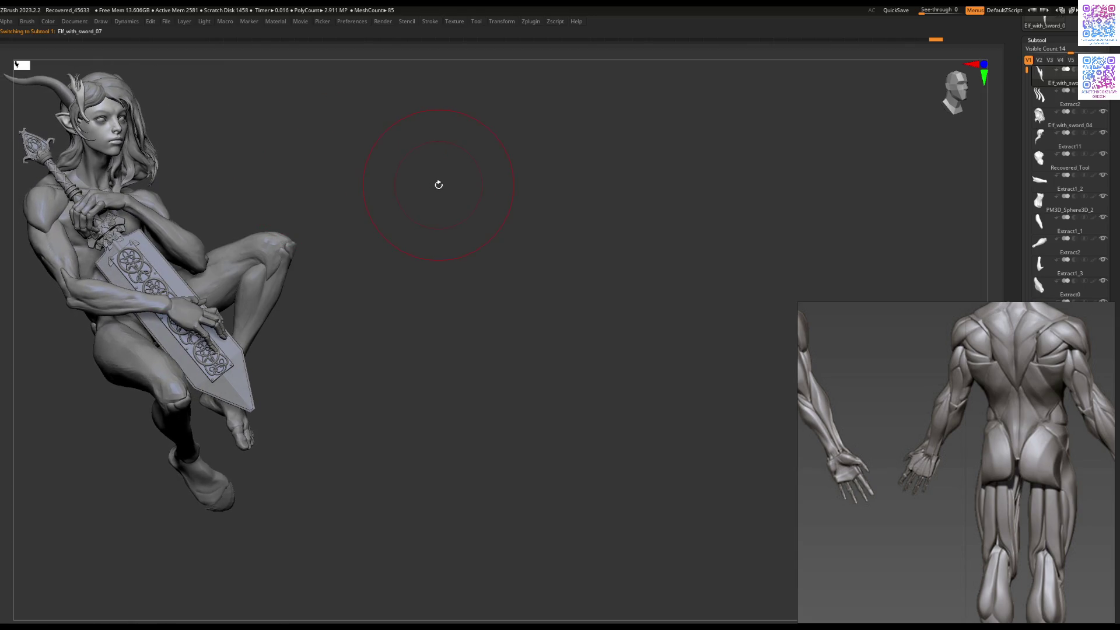
Step: Drop the horned figure back on the canvas in Edit mode, frame it with F, and rotate to its back
left_click_drag(438, 187, 432, 225)
left_click(370, 209)
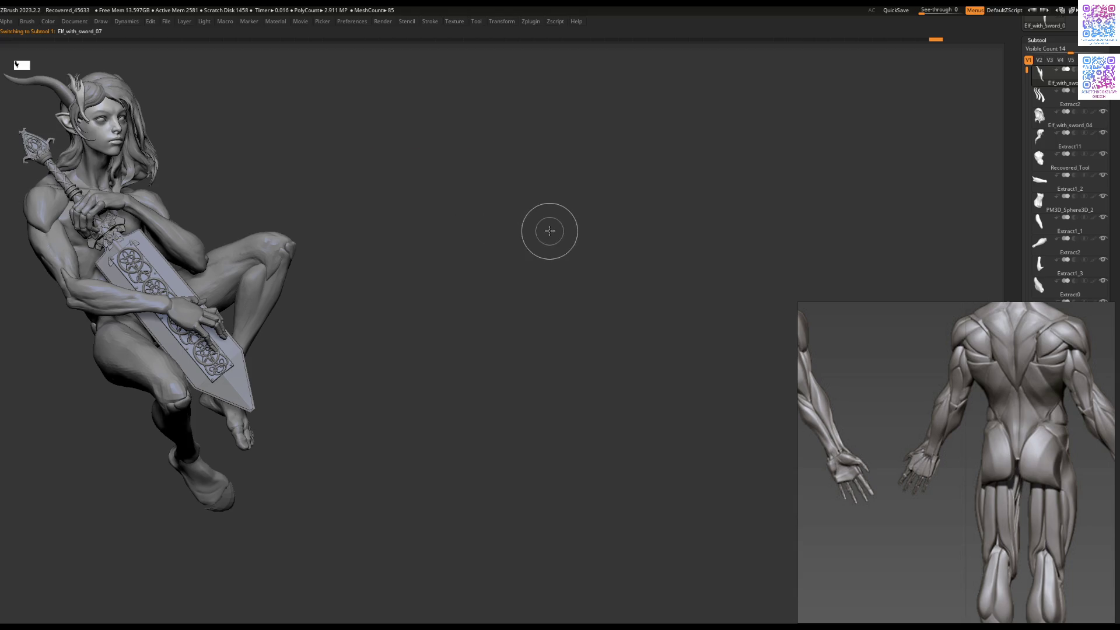
key("f")
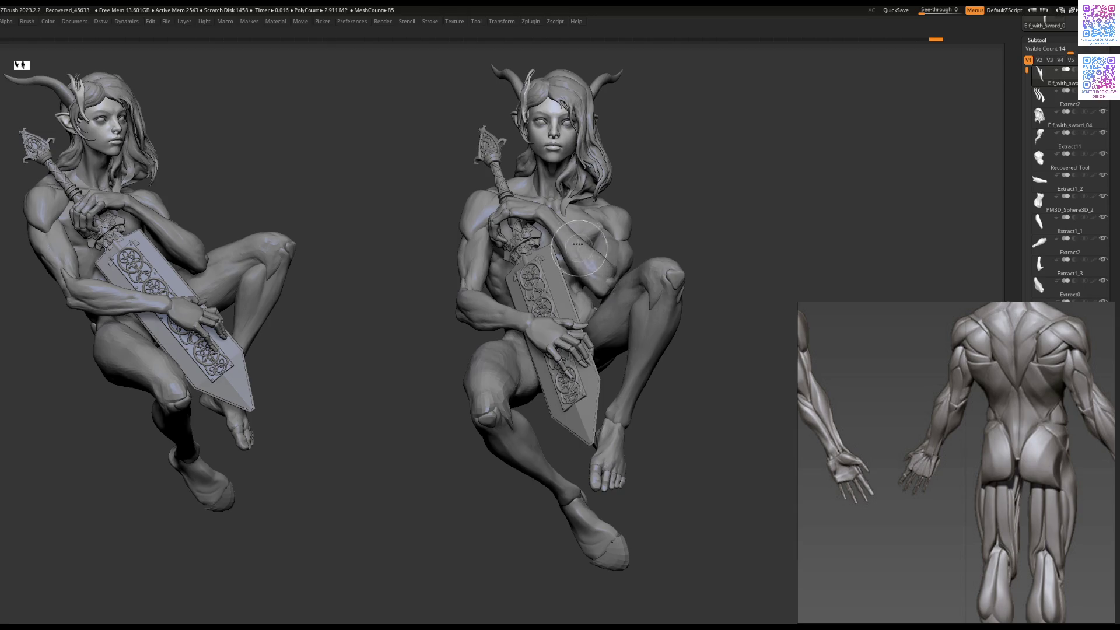
left_click_drag(606, 228, 625, 283)
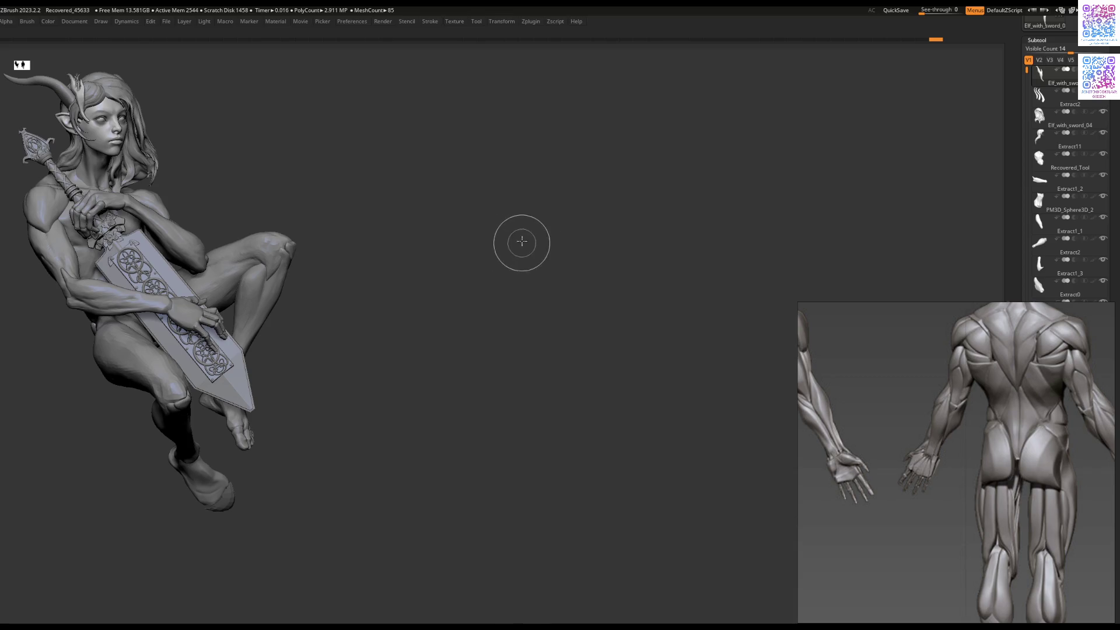
mouse_move(617, 283)
left_mouse_down()
mouse_move(576, 250)
mouse_move(565, 309)
left_mouse_up()
left_click_drag(552, 252, 534, 315)
key("space")
mouse_move(516, 373)
left_mouse_down()
mouse_move(572, 428)
mouse_move(543, 305)
left_mouse_up()
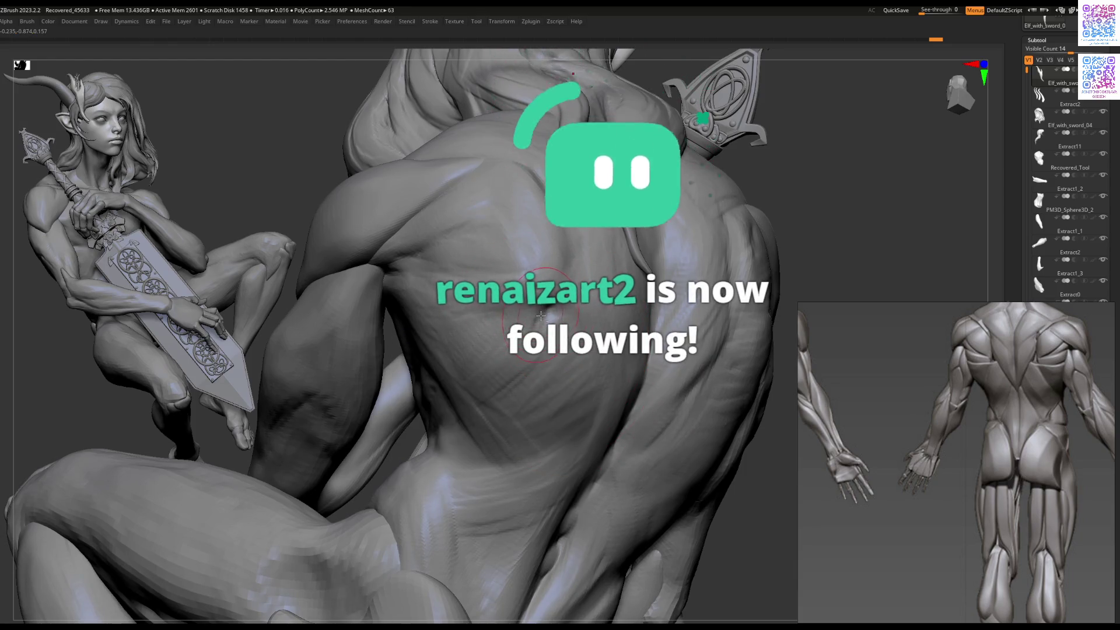
Step: Select the Recovered_Tool body piece as the active subtool
left_click(531, 317, "alt")
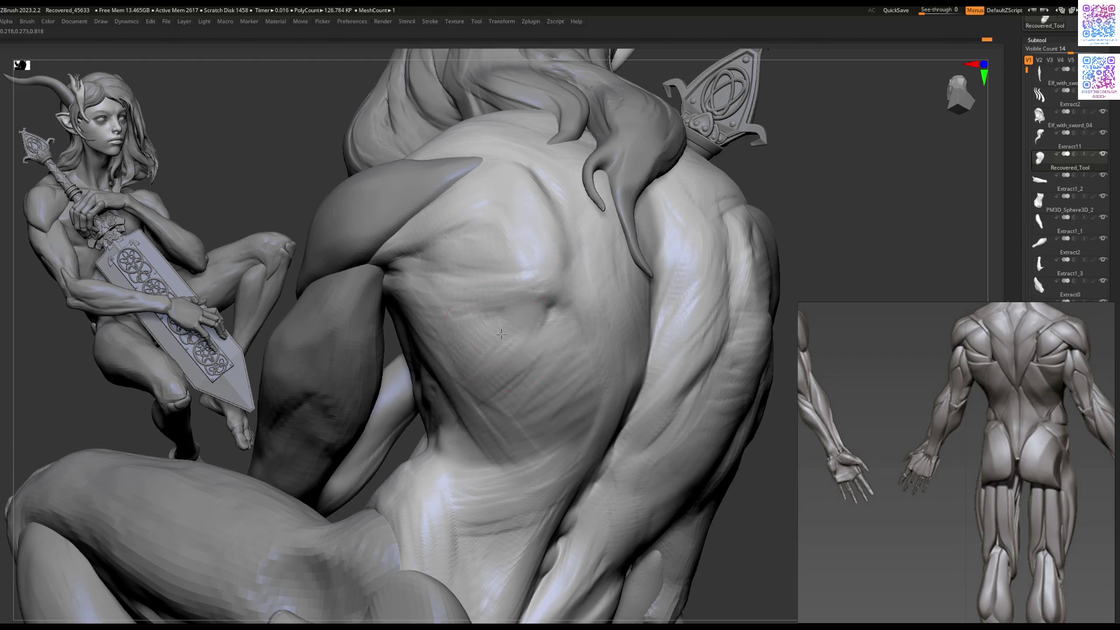
Step: Frame the model, then select the second figure's toe piece and then its foot piece
key("f")
mouse_move(492, 430)
left_mouse_down()
mouse_move(560, 345)
mouse_move(569, 286)
mouse_move(543, 348)
mouse_move(536, 423)
mouse_move(551, 348)
mouse_move(564, 377)
mouse_move(532, 374)
left_mouse_up()
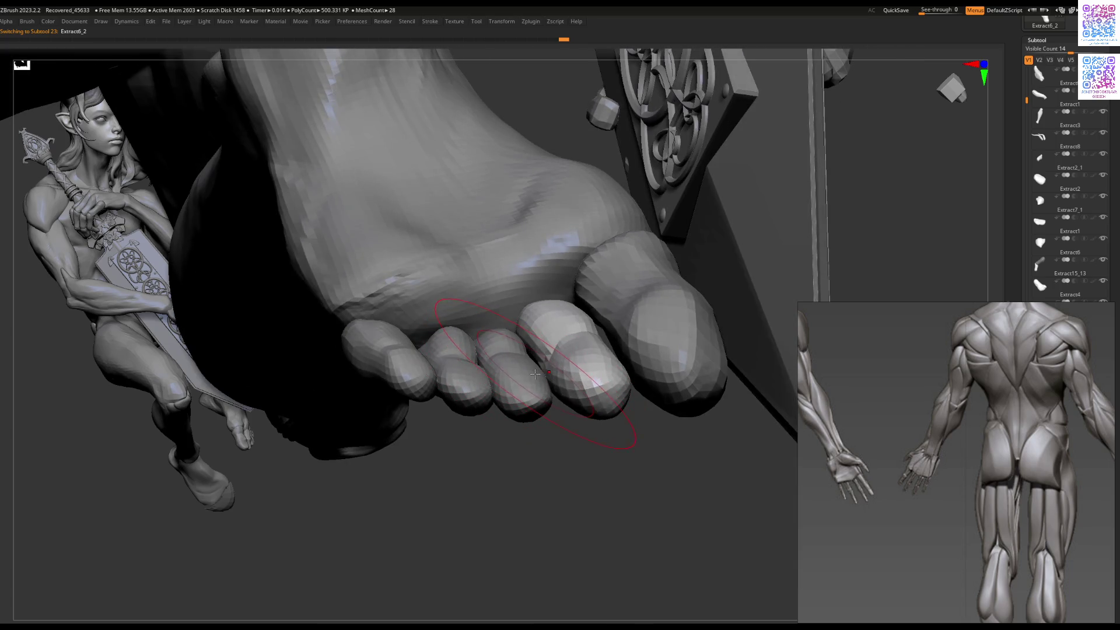
key("space")
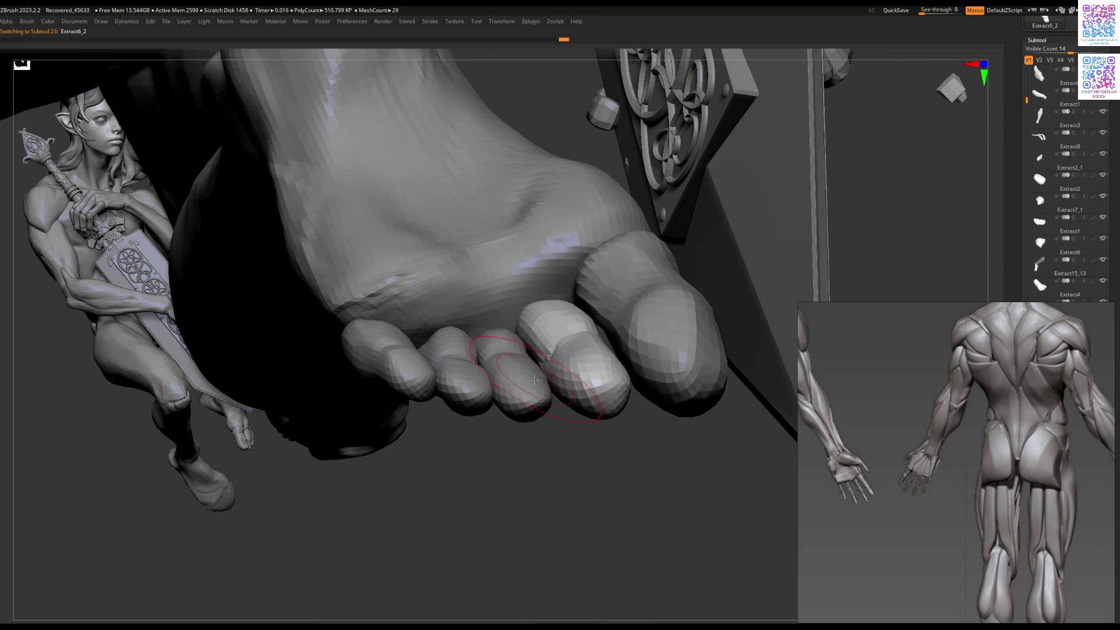
left_click(531, 367, "alt")
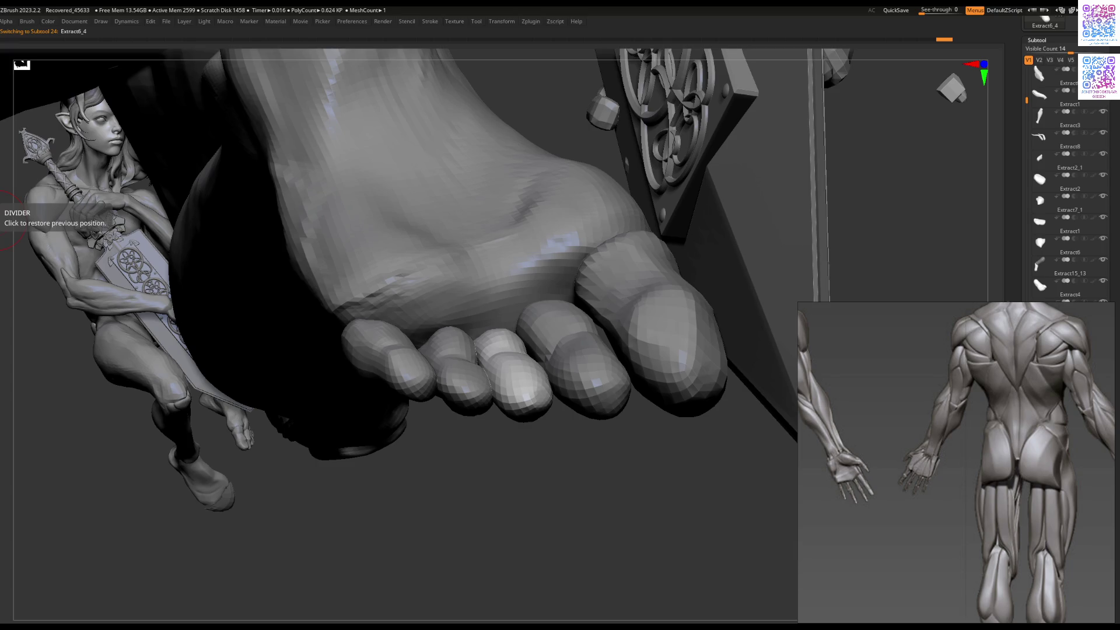
left_click_drag(525, 455, 508, 259)
left_click(504, 245, "alt")
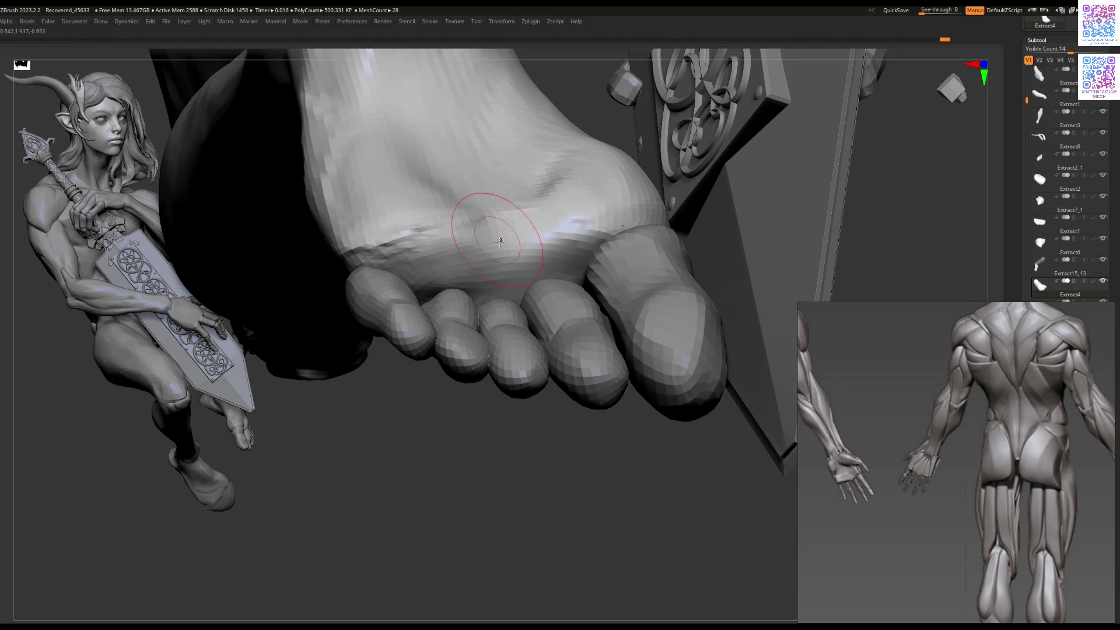
Step: Smooth the crease on the foot's sole from below, then reselect the figure's body
mouse_move(502, 225)
right_mouse_down()
mouse_move(431, 228)
mouse_move(414, 247)
right_mouse_up()
mouse_move(414, 247)
left_mouse_down("shift")
mouse_move(426, 256)
mouse_move(402, 268)
mouse_move(388, 251)
left_mouse_up("shift")
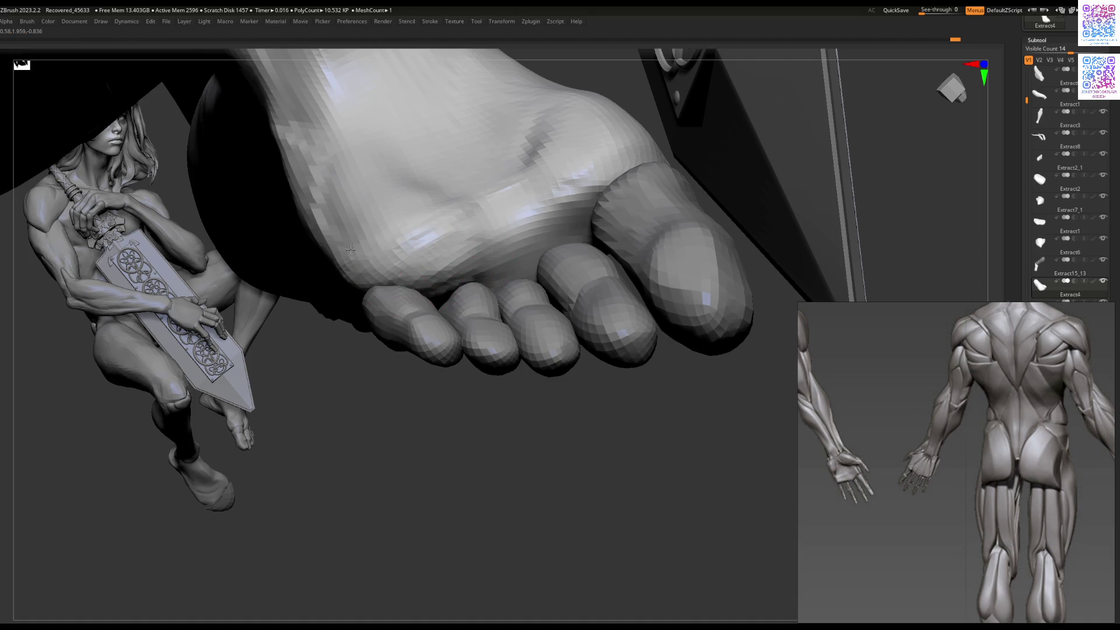
mouse_move(413, 370)
left_mouse_down()
mouse_move(557, 306)
mouse_move(533, 328)
mouse_move(473, 309)
left_mouse_up()
scroll(473, 310, "up", 5)
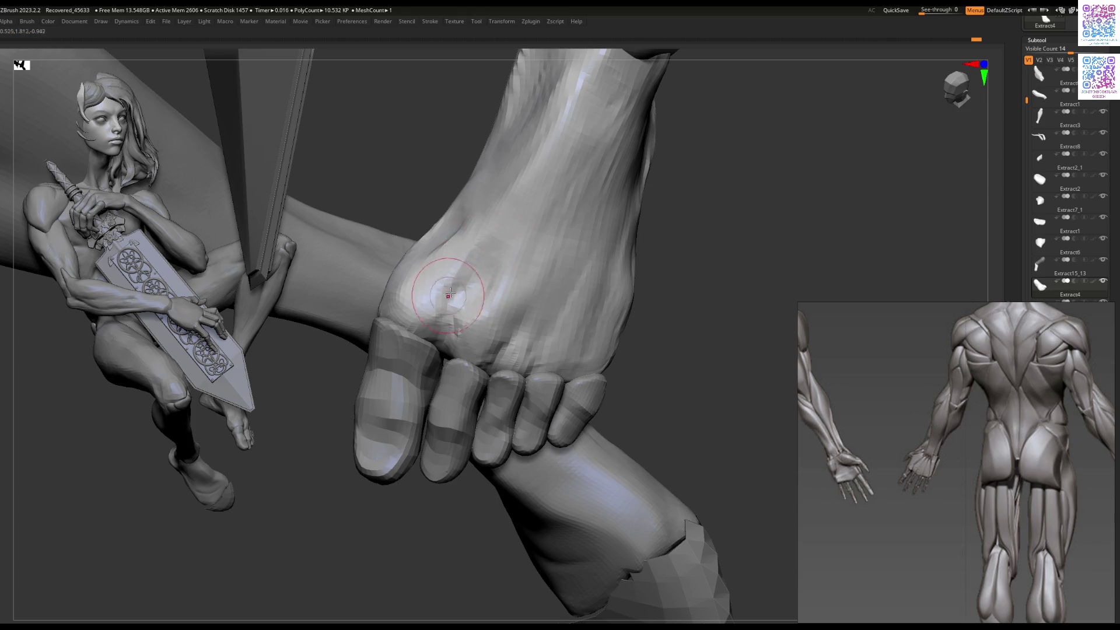
scroll(455, 280, "down", 10)
mouse_move(436, 244)
right_mouse_down()
mouse_move(452, 233)
mouse_move(506, 339)
mouse_move(524, 248)
mouse_move(519, 296)
right_mouse_up()
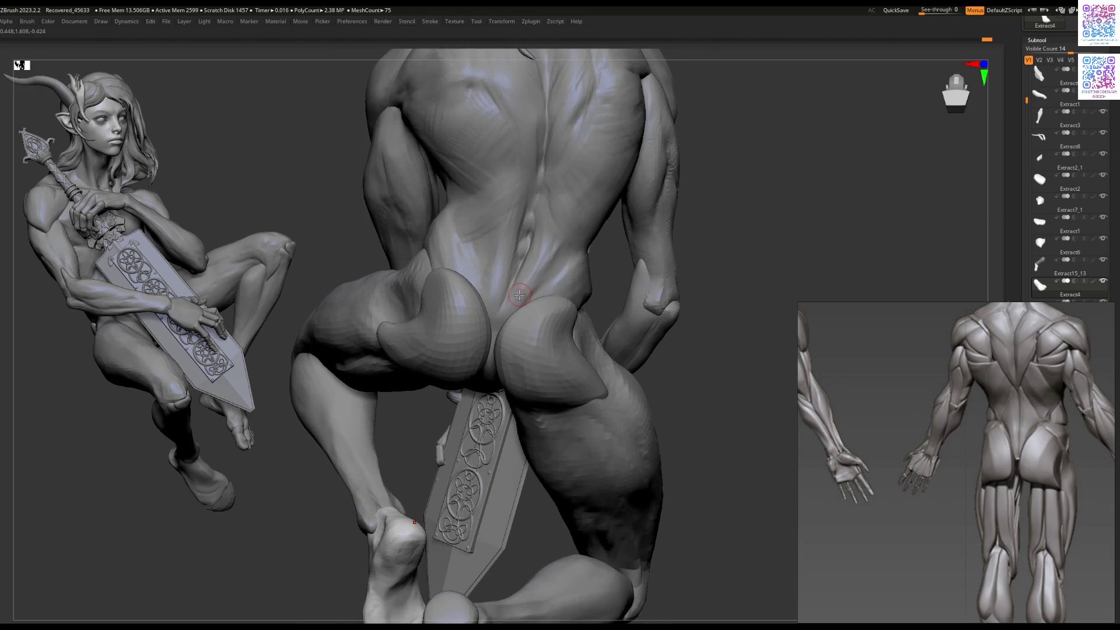
left_click(526, 241, "alt")
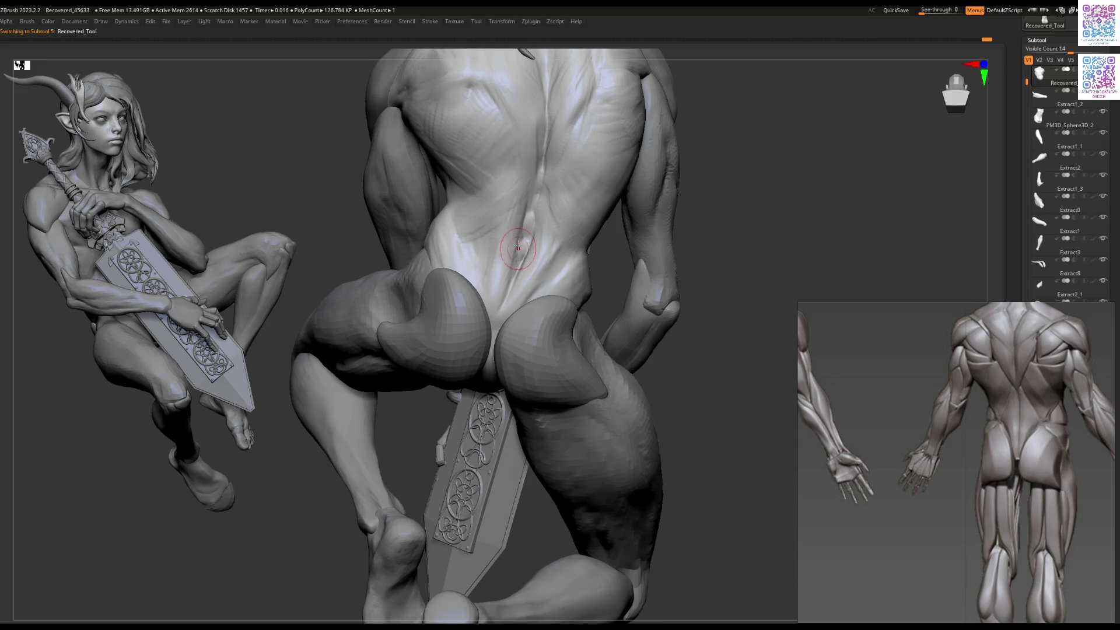
Step: Sculpt the body's back muscles and shoulder blade from several rear and overhead angles
mouse_move(515, 261)
right_mouse_down()
mouse_move(525, 298)
mouse_move(497, 274)
mouse_move(515, 290)
right_mouse_up()
key("space")
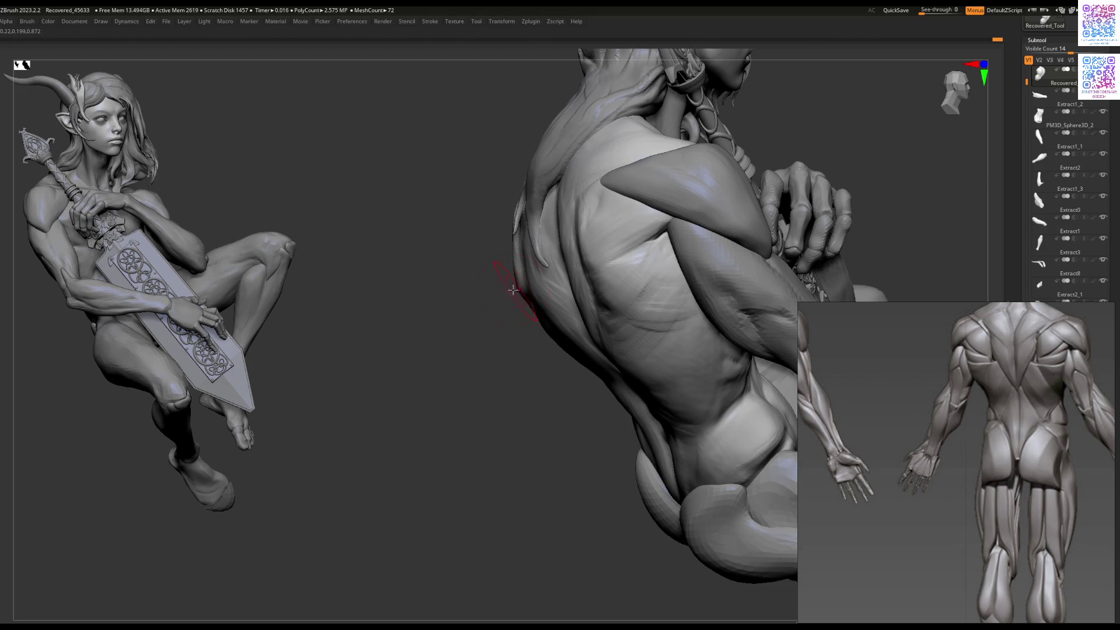
right_click_drag(512, 294, 611, 284)
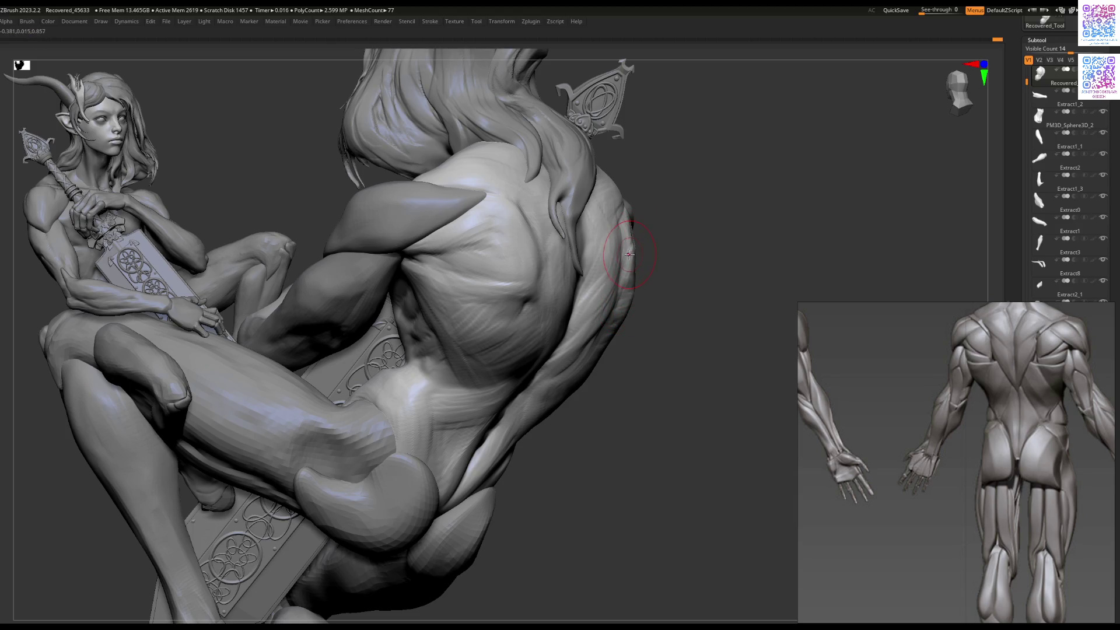
mouse_move(630, 256)
right_mouse_down()
mouse_move(664, 235)
mouse_move(608, 248)
mouse_move(619, 236)
right_mouse_up()
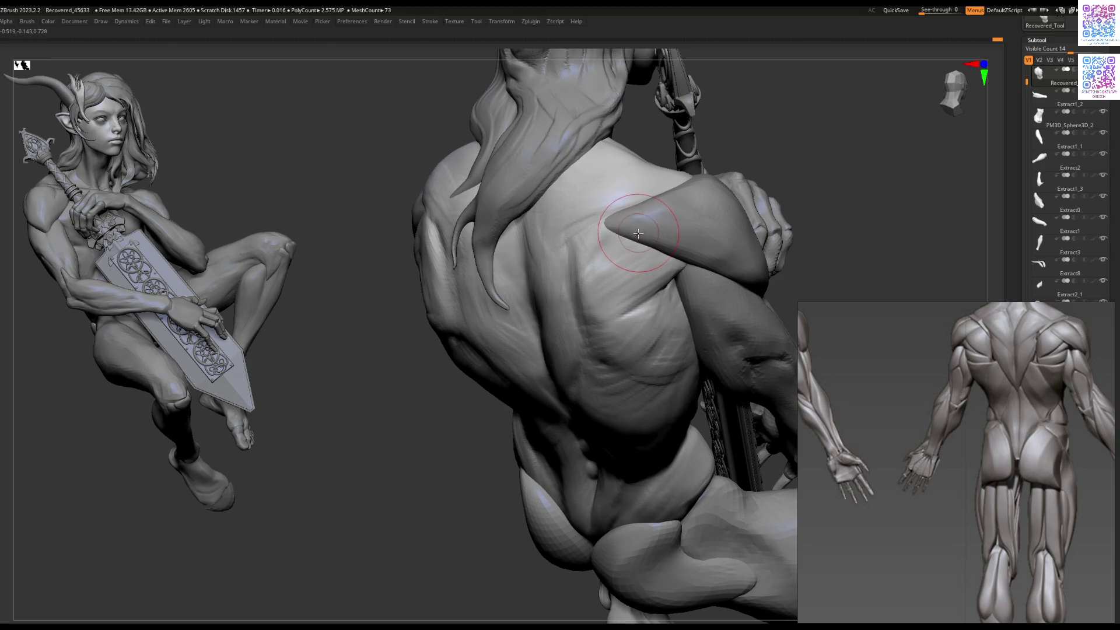
right_click_drag(626, 241, 617, 260)
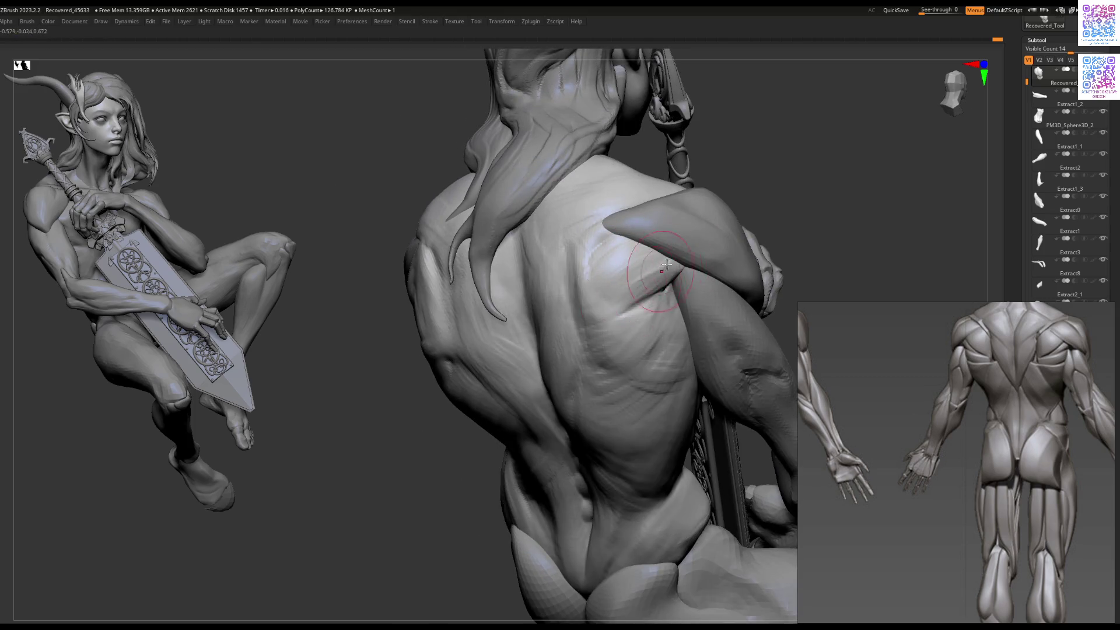
mouse_move(657, 270)
left_mouse_down()
mouse_move(599, 365)
mouse_move(490, 320)
mouse_move(478, 295)
left_mouse_up()
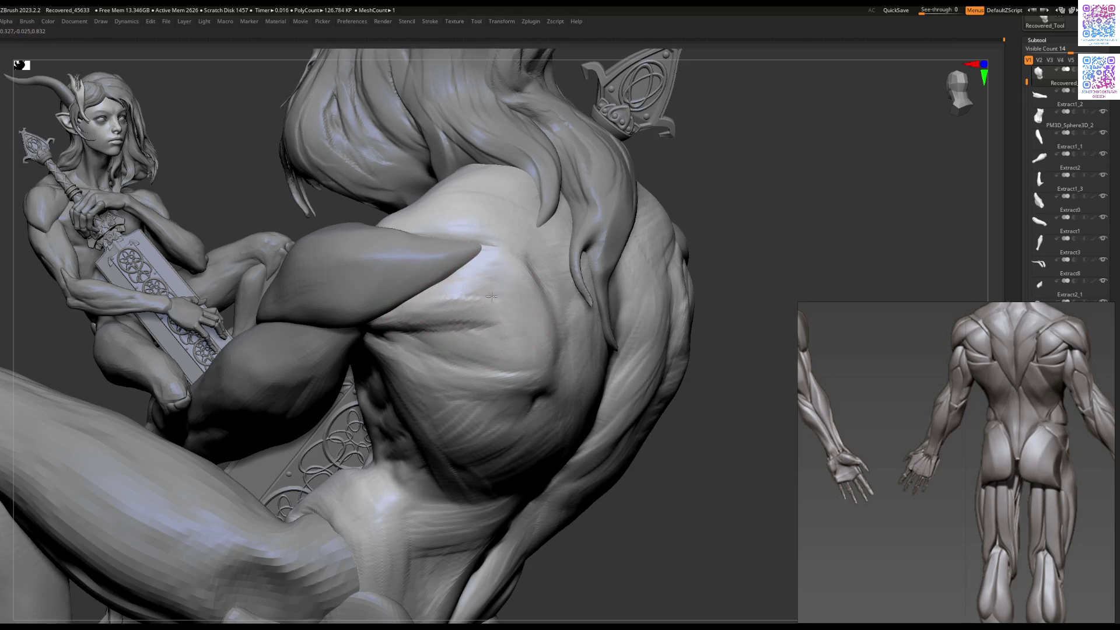
right_click_drag(448, 340, 464, 301)
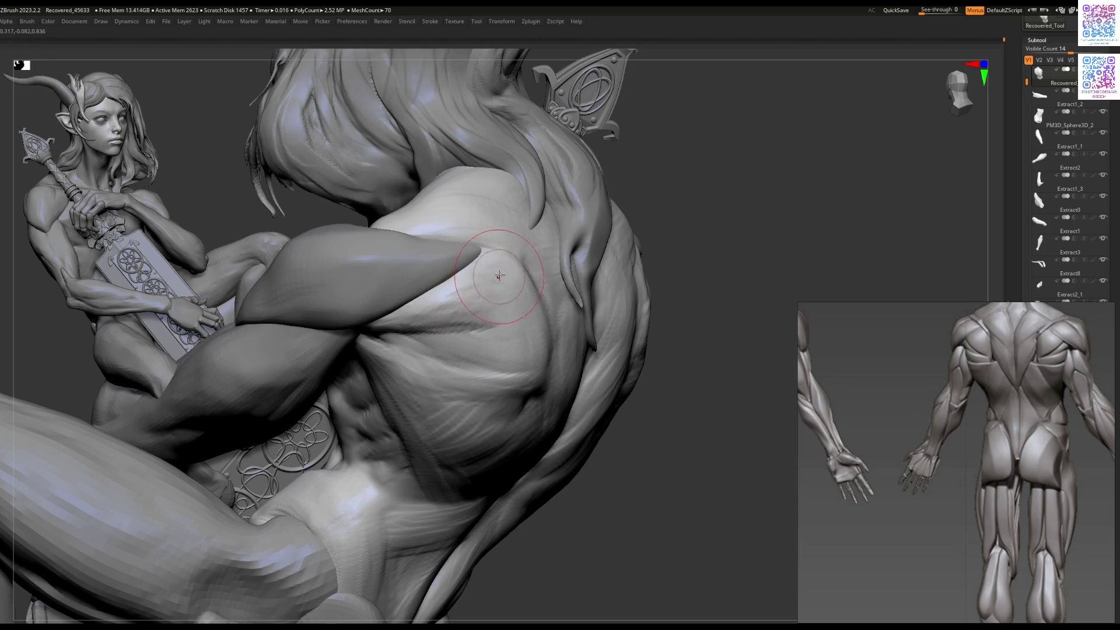
right_click_drag(477, 304, 654, 287)
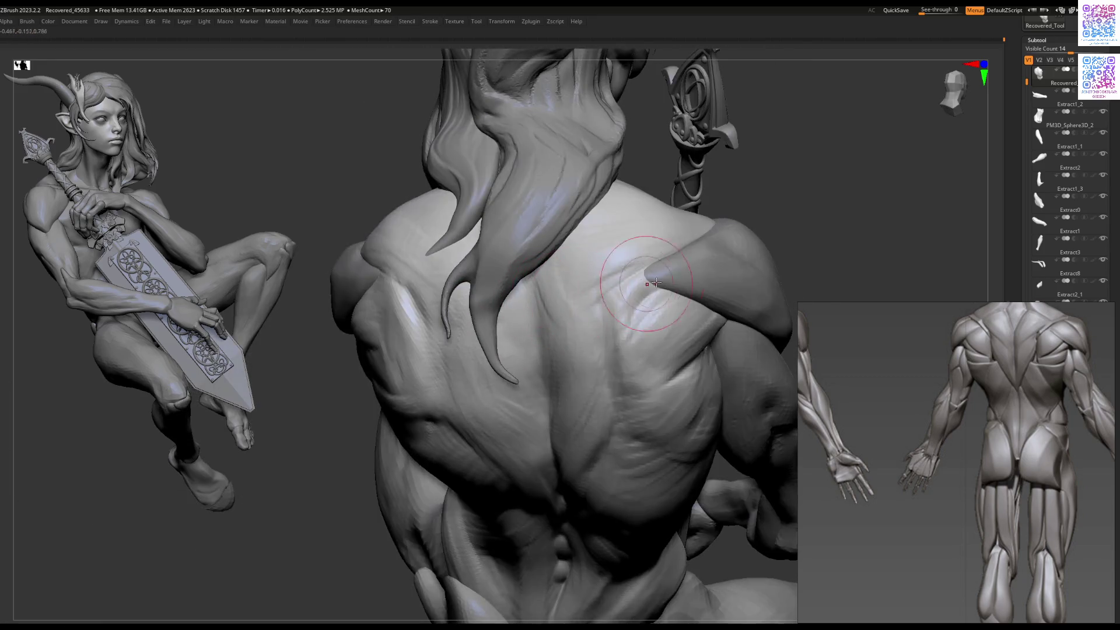
left_click(649, 274, "alt")
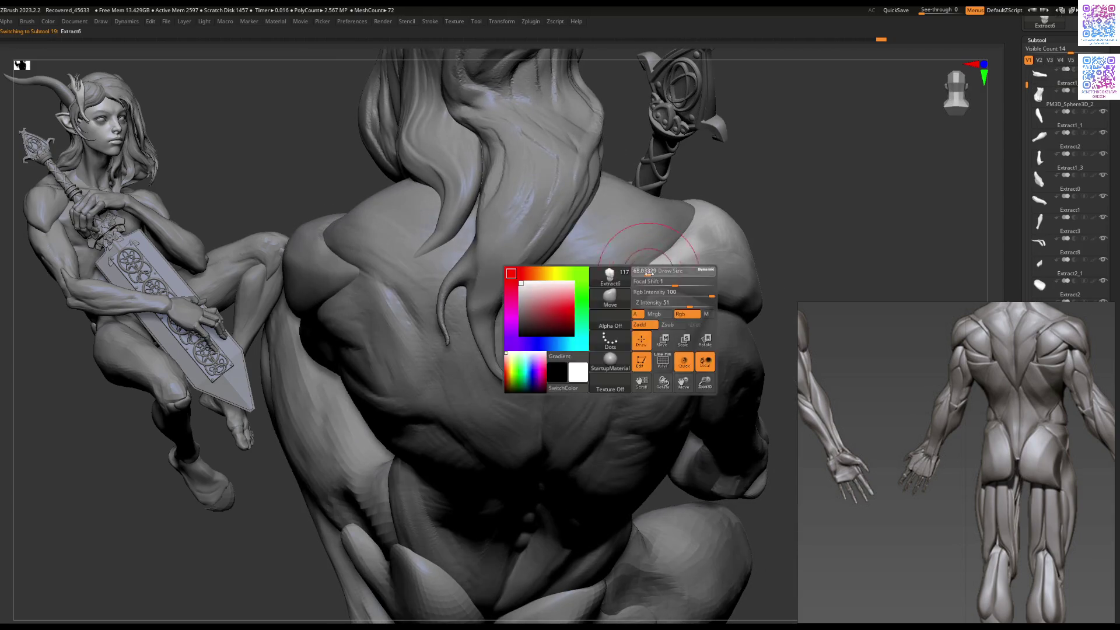
key("ctrl")
mouse_move(587, 364)
right_mouse_down()
mouse_move(574, 267)
mouse_move(588, 264)
mouse_move(548, 281)
mouse_move(518, 268)
right_mouse_up()
left_click(608, 260, "alt")
key("space")
mouse_move(524, 309)
right_mouse_down()
mouse_move(580, 300)
mouse_move(563, 323)
mouse_move(576, 265)
mouse_move(517, 356)
right_mouse_up()
key("space")
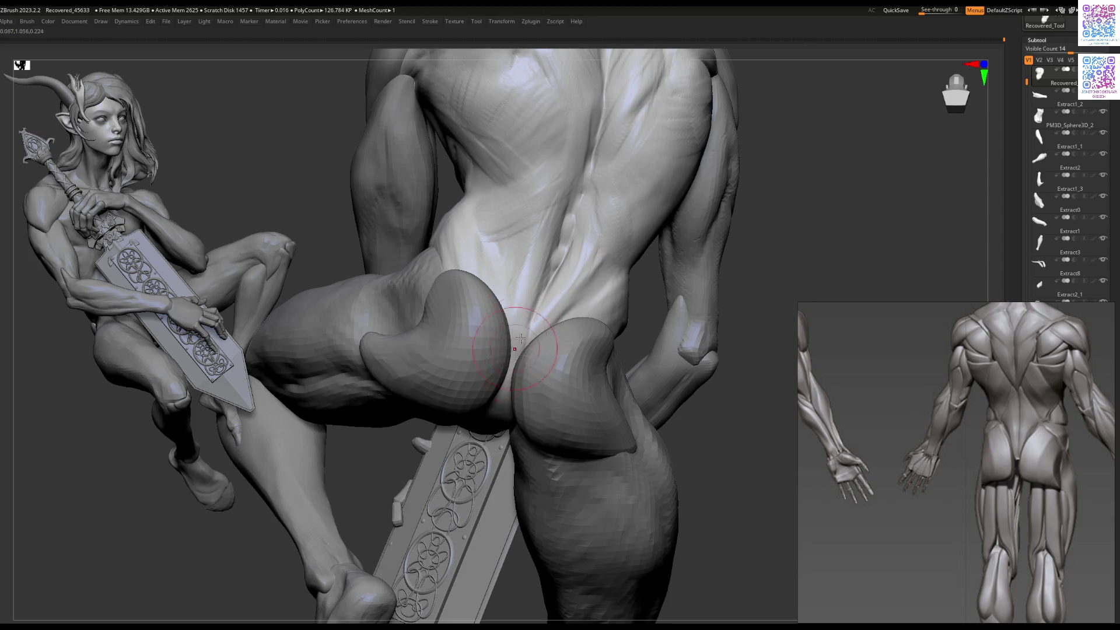
left_click(494, 378, "alt")
right_click_drag(493, 377, 520, 317, "ctrl")
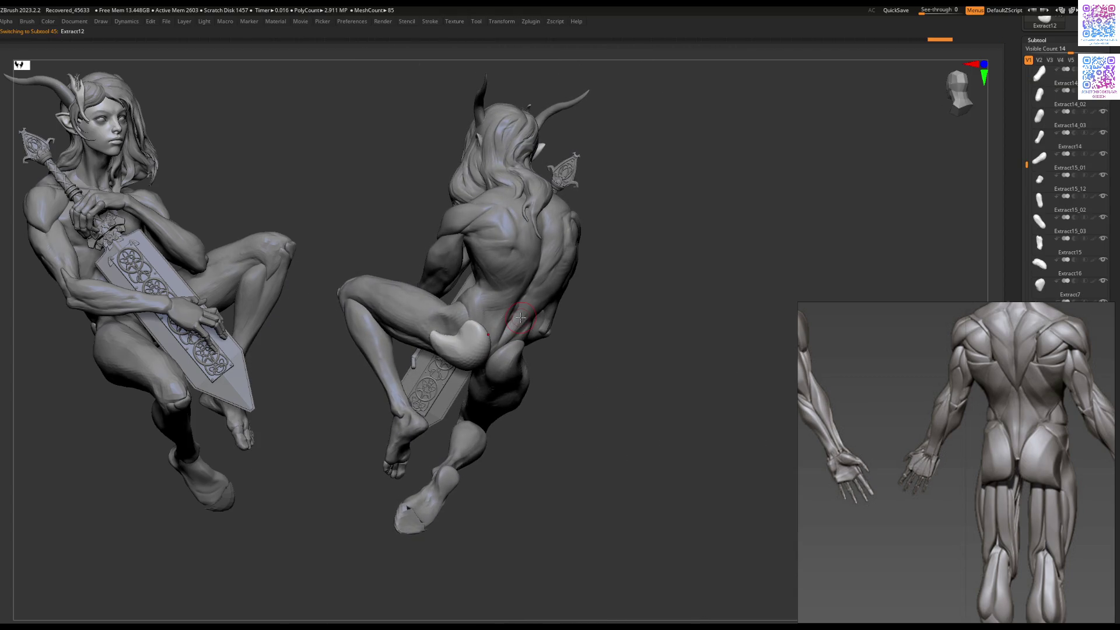
mouse_move(462, 318)
right_mouse_down()
mouse_move(525, 325)
mouse_move(512, 286)
mouse_move(435, 290)
right_mouse_up()
mouse_move(441, 210)
right_mouse_down("ctrl")
mouse_move(492, 280)
mouse_move(469, 250)
mouse_move(539, 275)
right_mouse_up("ctrl")
left_click(500, 287, "alt")
key("space")
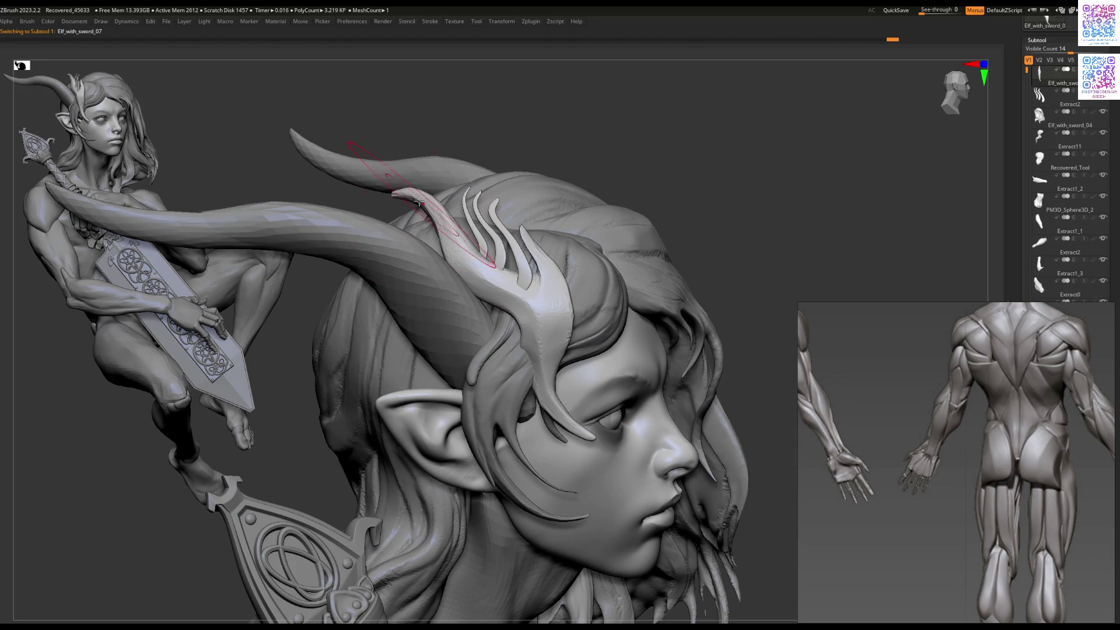
Step: Select the hair strands beside the horn and adjust the brush size in side profile
left_click(483, 256, "alt")
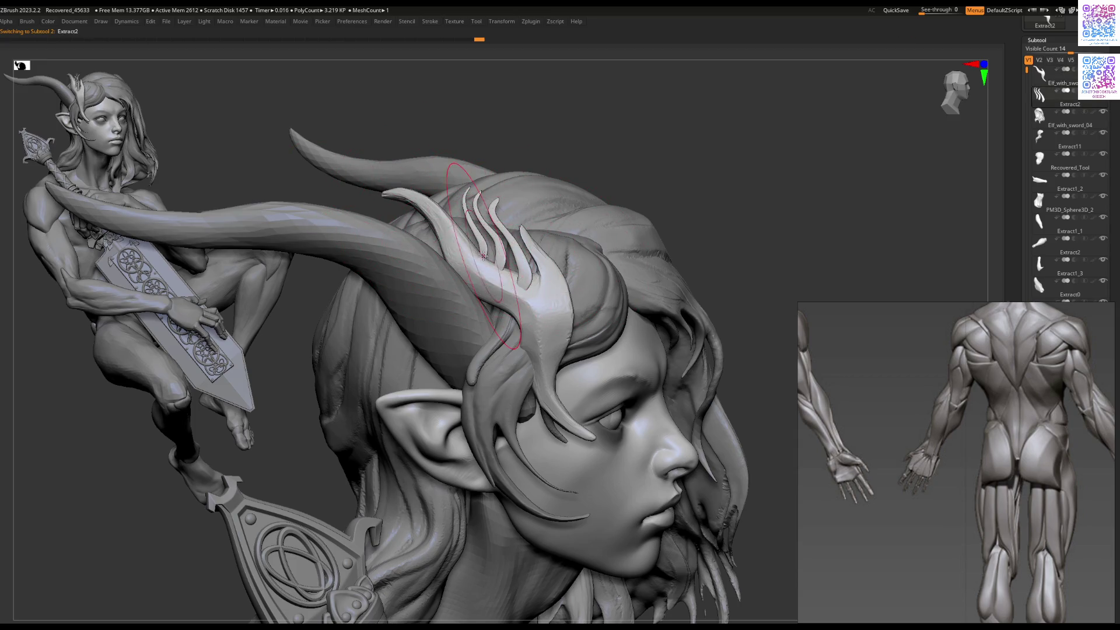
key("space")
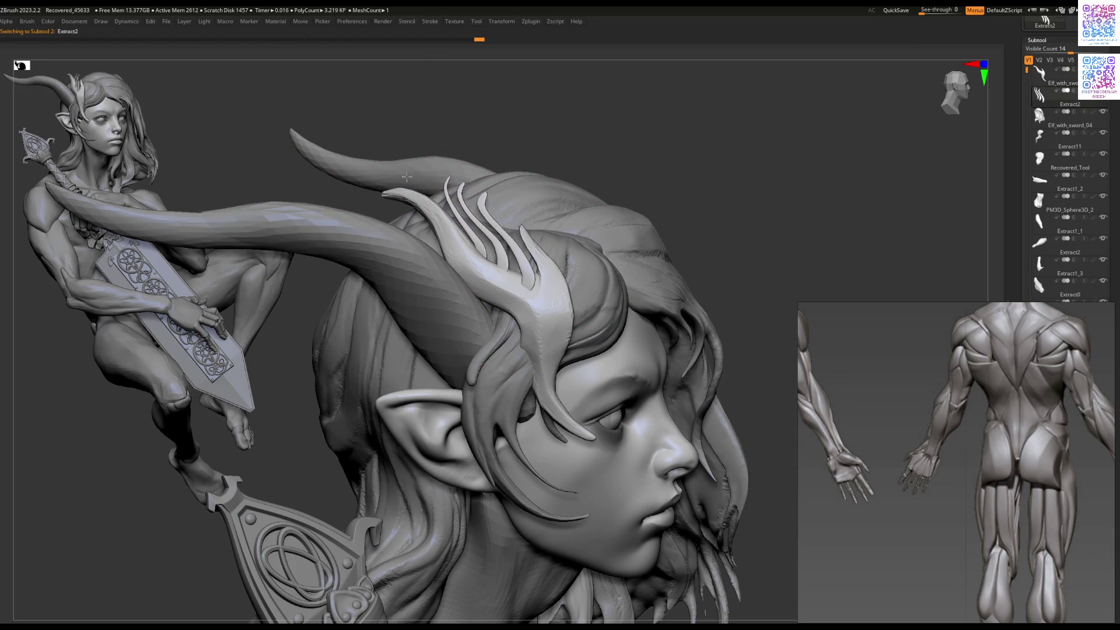
mouse_move(520, 280)
right_mouse_down()
mouse_move(518, 261)
mouse_move(529, 312)
right_mouse_up()
left_click(529, 312, "alt")
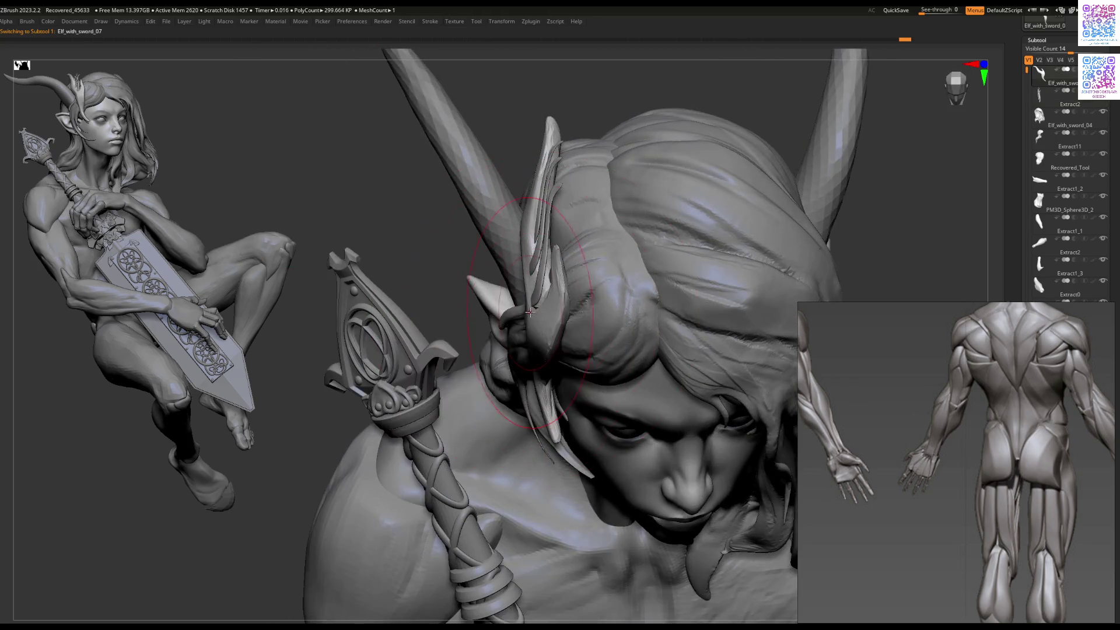
mouse_move(531, 222)
right_mouse_down()
mouse_move(578, 155)
mouse_move(559, 152)
mouse_move(557, 274)
mouse_move(619, 283)
mouse_move(588, 282)
mouse_move(624, 271)
mouse_move(585, 274)
mouse_move(575, 260)
right_mouse_up()
left_click(557, 274, "alt")
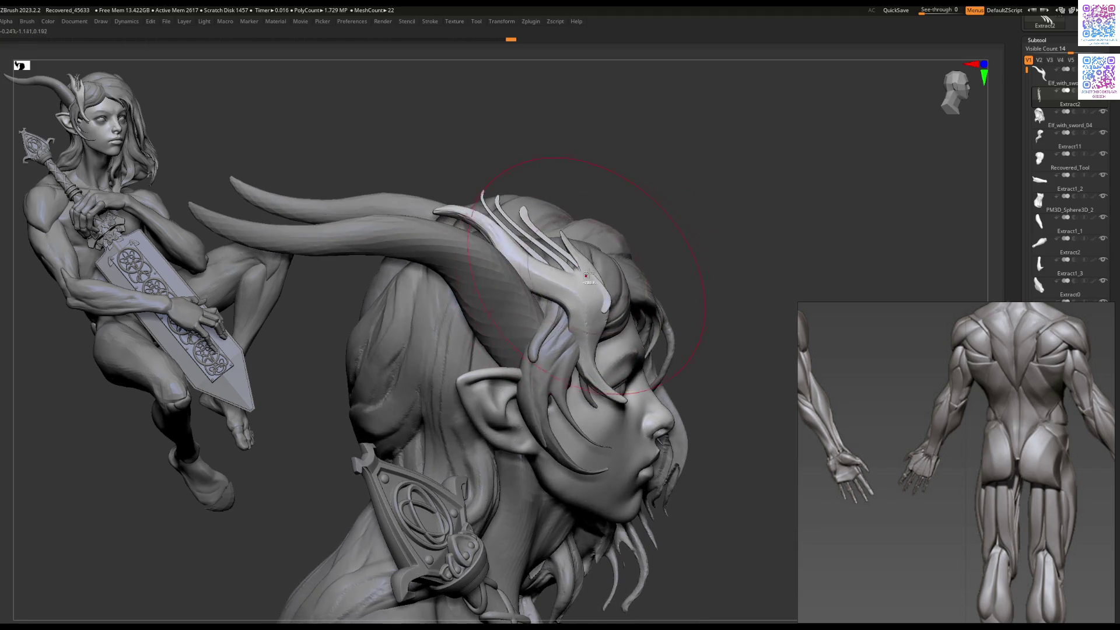
key("space")
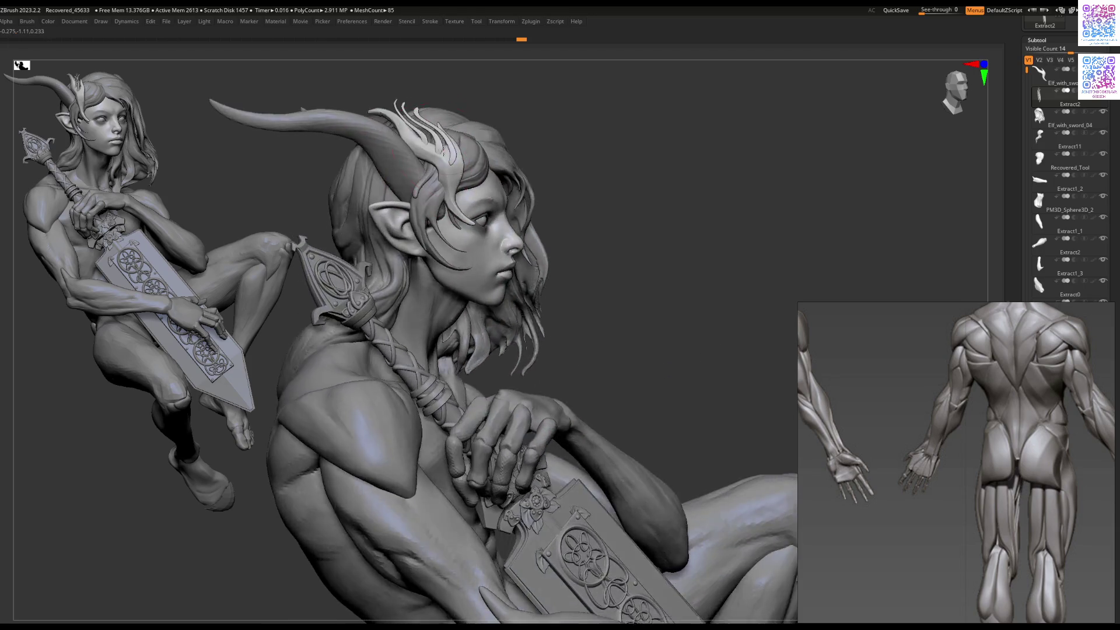
Step: Select the head mesh and switch to the Dam Standard brush (B-D-S)
left_click(433, 181, "alt")
key("space")
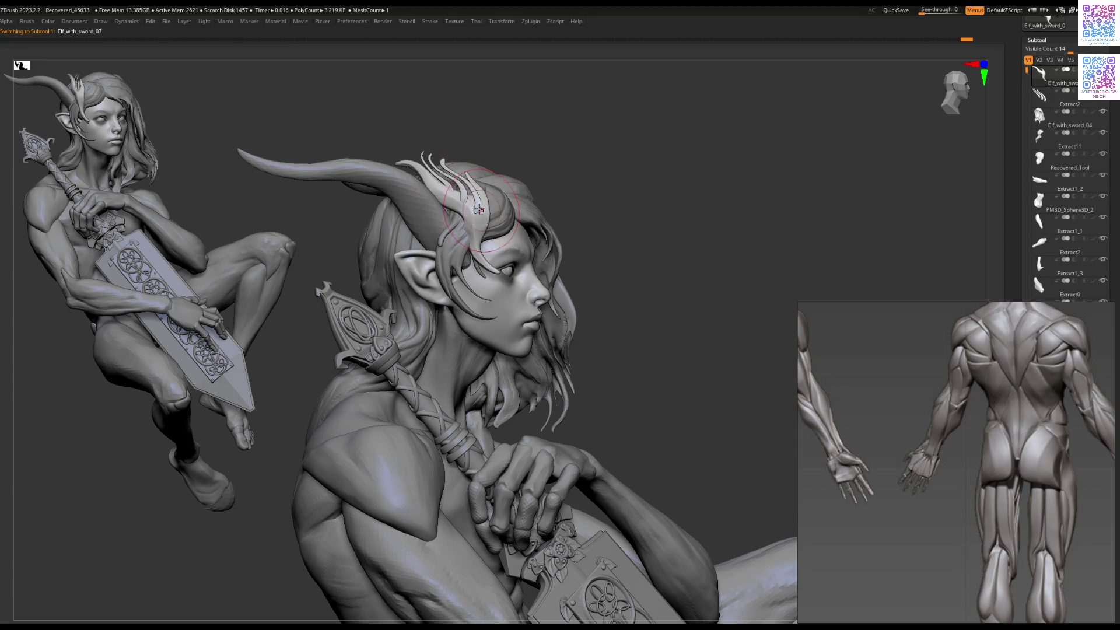
key("space")
key("b")
key("d")
key("s")
key("space")
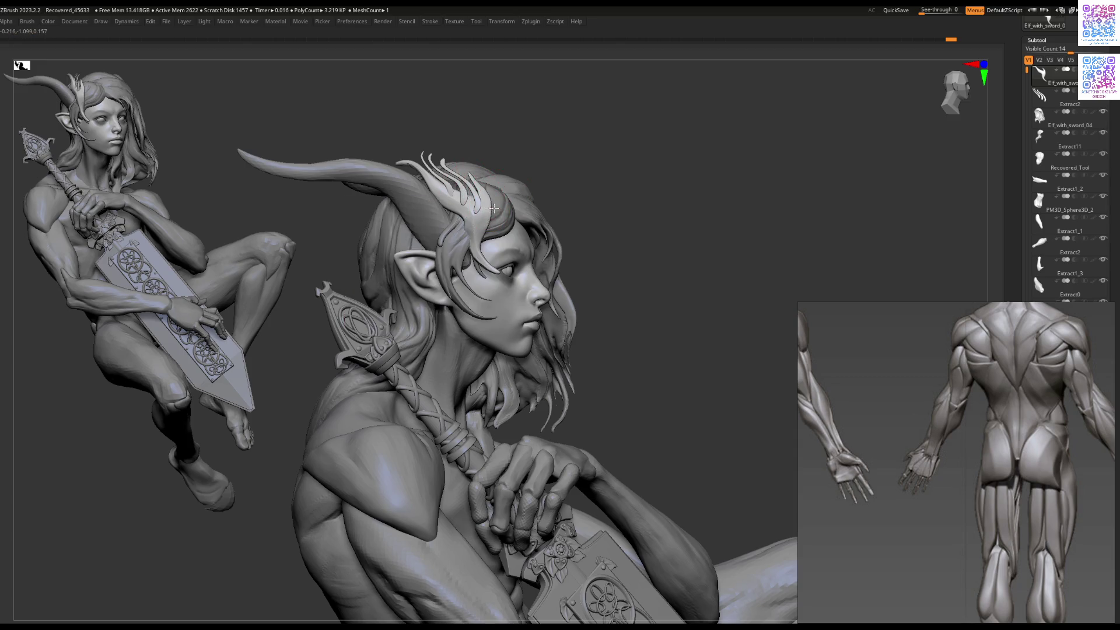
Step: Turn to a front view, refine the ornament by the horn, then select the upper arm piece
key("space")
mouse_move(493, 208)
right_mouse_down()
mouse_move(493, 242)
mouse_move(474, 241)
mouse_move(489, 216)
mouse_move(468, 220)
mouse_move(477, 253)
mouse_move(502, 257)
mouse_move(509, 197)
mouse_move(525, 236)
mouse_move(603, 243)
mouse_move(514, 279)
mouse_move(532, 263)
mouse_move(525, 303)
mouse_move(506, 299)
mouse_move(501, 334)
right_mouse_up()
key("space")
key("space")
left_click(475, 242, "alt")
key("space")
left_click(522, 403, "alt")
Step: Sculpt the upper arm from the back view, then zoom out and select the toes piece
mouse_move(523, 403)
right_mouse_down()
mouse_move(569, 357)
mouse_move(628, 381)
mouse_move(533, 408)
mouse_move(521, 386)
mouse_move(481, 382)
mouse_move(473, 332)
mouse_move(504, 353)
right_mouse_up()
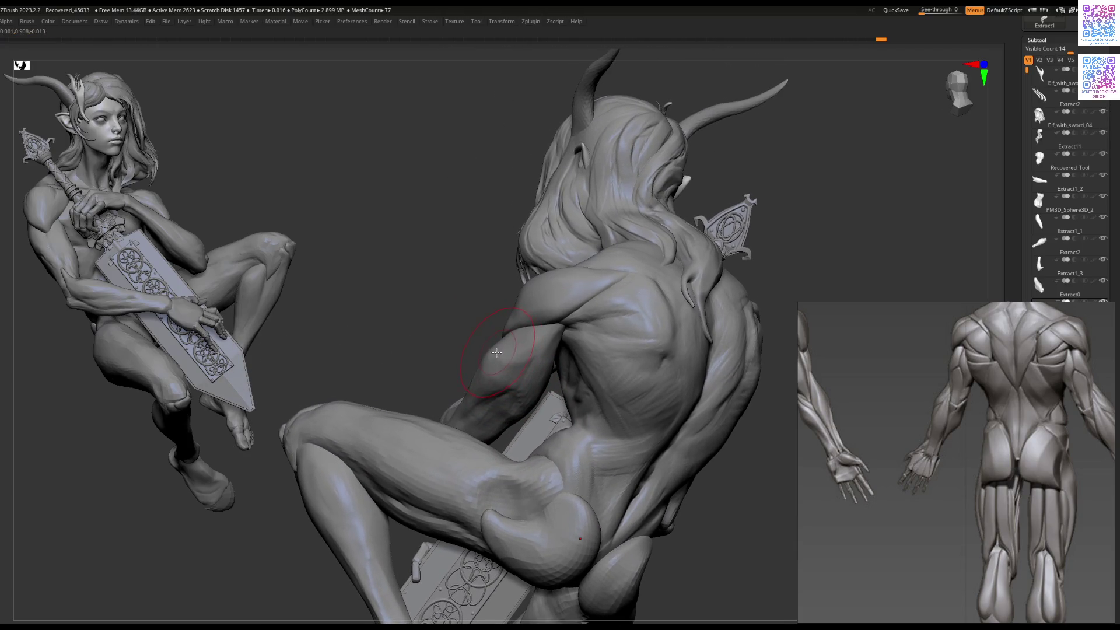
right_click_drag(480, 312, 505, 304, "ctrl")
right_click_drag(518, 267, 530, 326)
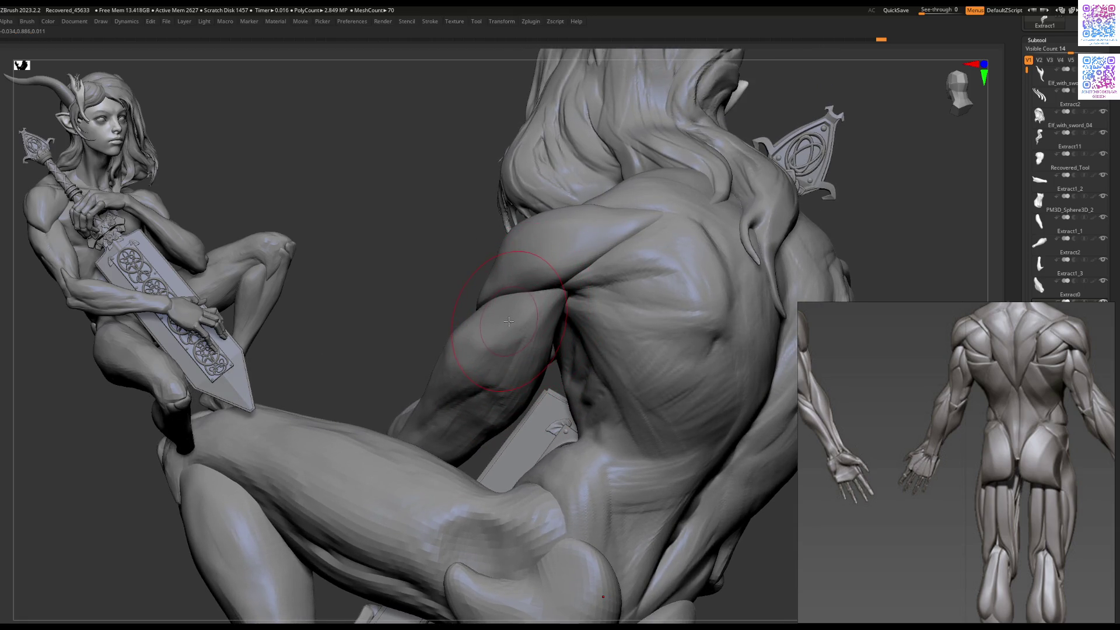
mouse_move(509, 322)
right_mouse_down()
mouse_move(508, 463)
mouse_move(474, 513)
mouse_move(484, 368)
mouse_move(495, 380)
mouse_move(500, 345)
mouse_move(484, 348)
mouse_move(475, 450)
mouse_move(508, 330)
mouse_move(462, 349)
right_mouse_up()
left_click(459, 357, "alt")
key("space")
Step: Smooth the sole and heel of the Extract3 foot under the crossed feet, then zoom out
left_click(461, 381, "alt")
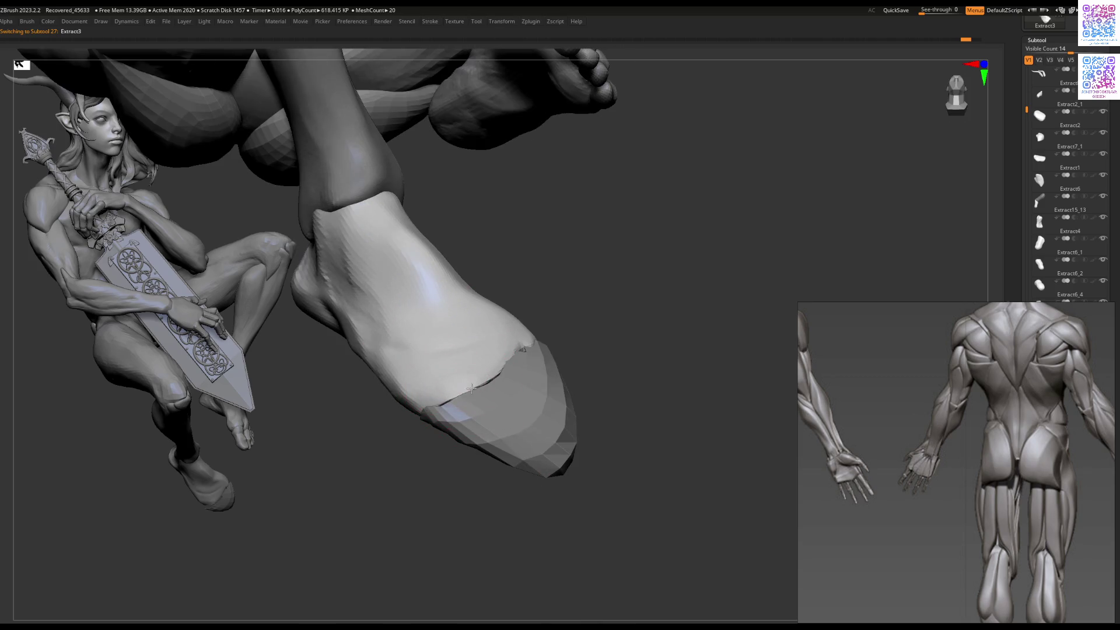
mouse_move(450, 404)
right_mouse_down()
mouse_move(403, 280)
mouse_move(423, 278)
mouse_move(427, 236)
right_mouse_up()
key("space")
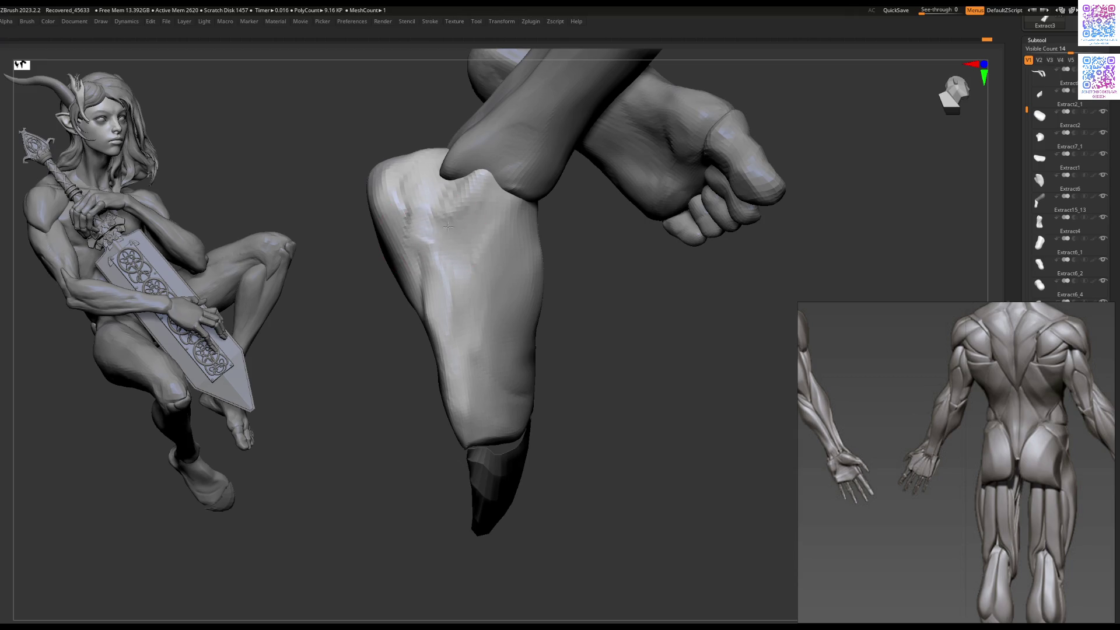
mouse_move(422, 311)
right_mouse_down()
mouse_move(423, 327)
mouse_move(433, 298)
right_mouse_up()
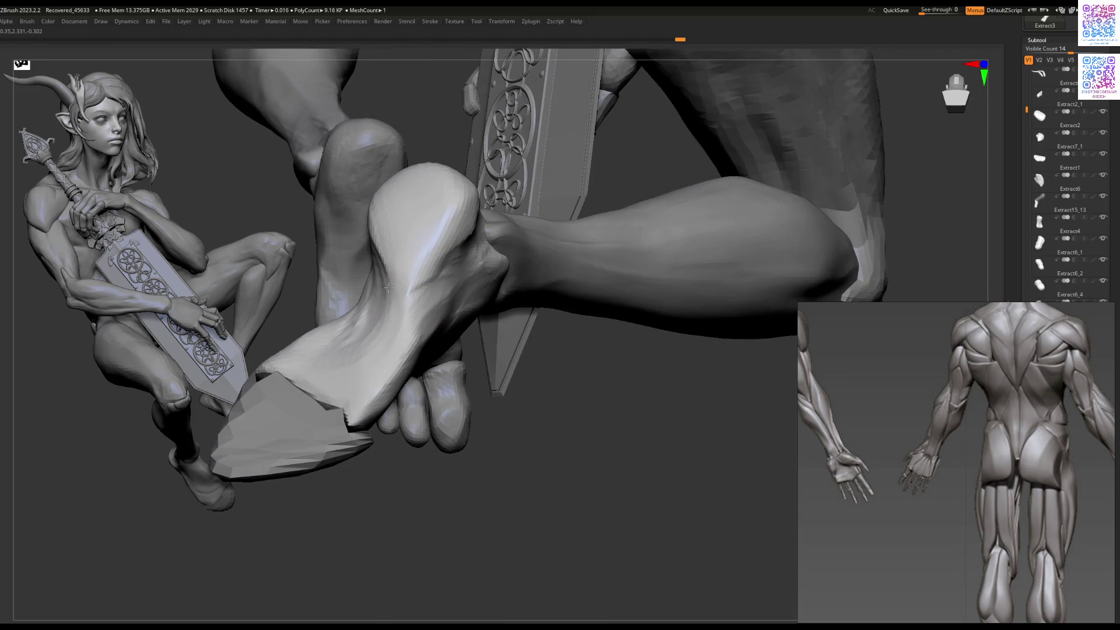
mouse_move(370, 238)
right_mouse_down()
mouse_move(398, 295)
mouse_move(431, 303)
right_mouse_up()
mouse_move(454, 449)
right_mouse_down()
mouse_move(454, 378)
mouse_move(493, 415)
mouse_move(560, 408)
mouse_move(571, 377)
mouse_move(595, 403)
mouse_move(550, 393)
right_mouse_up()
Step: Solo the toe piece and move the anatomy reference window out of the way
left_click(573, 395, "alt")
mouse_move(1063, 310)
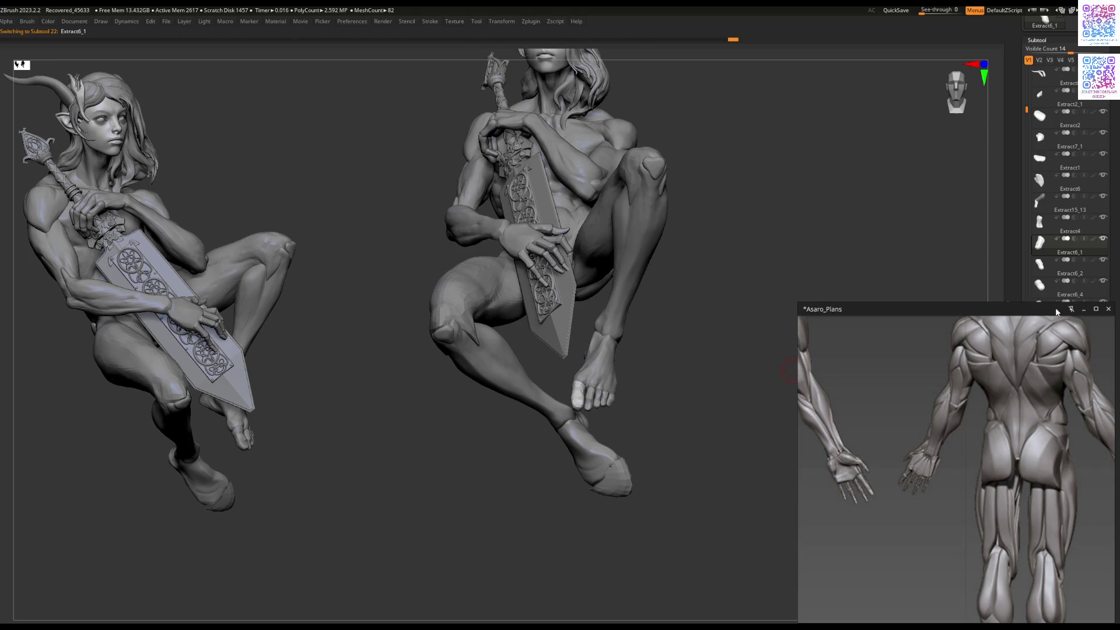
left_click_drag(1023, 113, 1024, 134)
mouse_move(1045, 122)
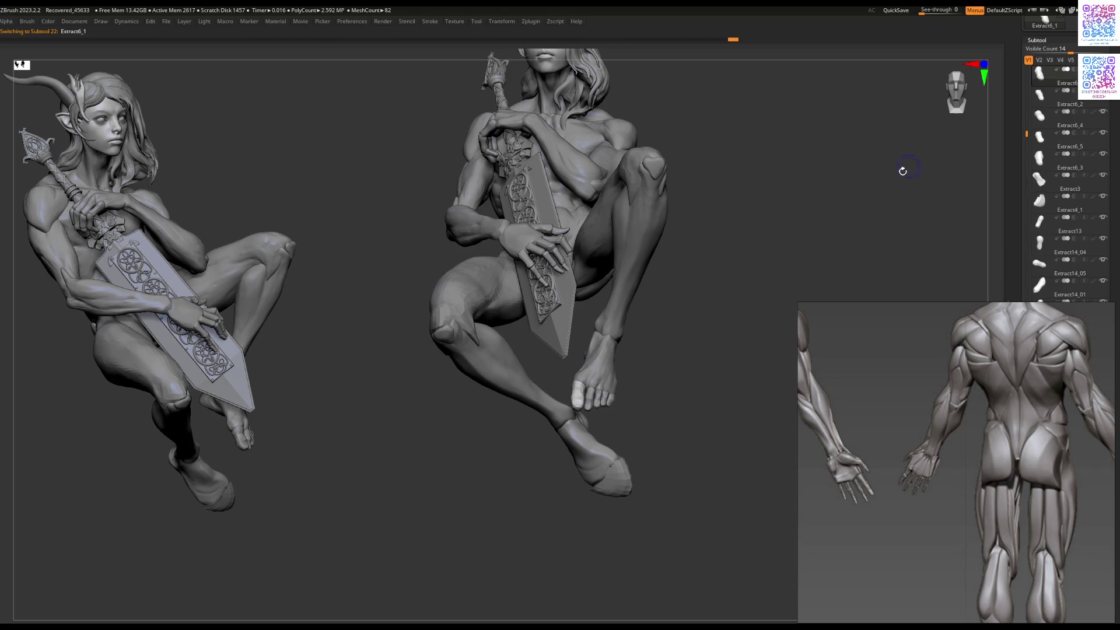
key("shift+s")
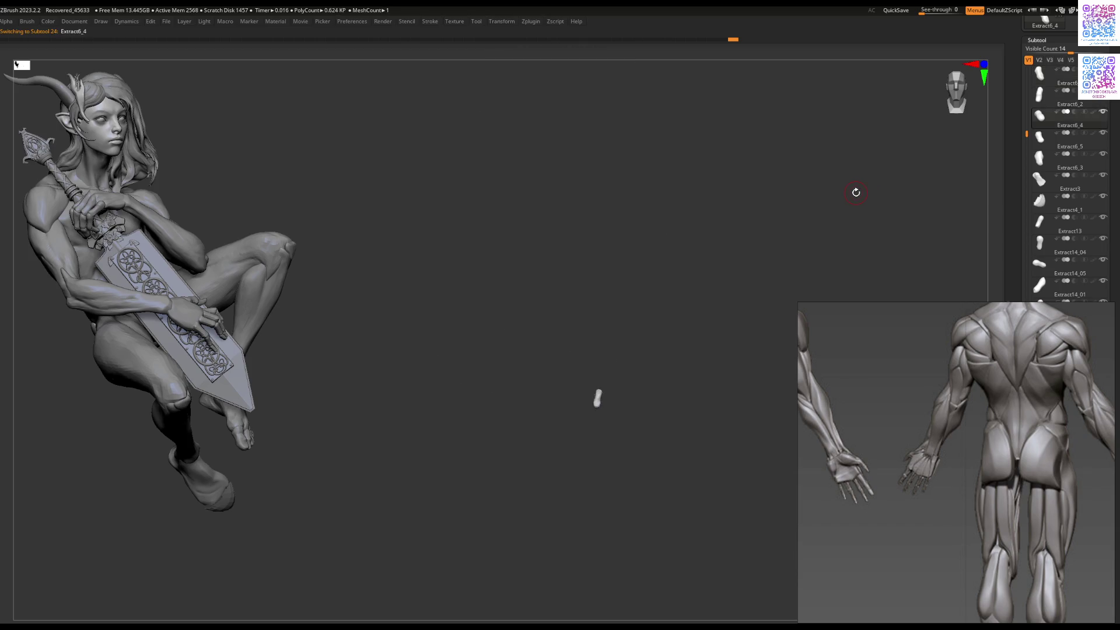
key("Up")
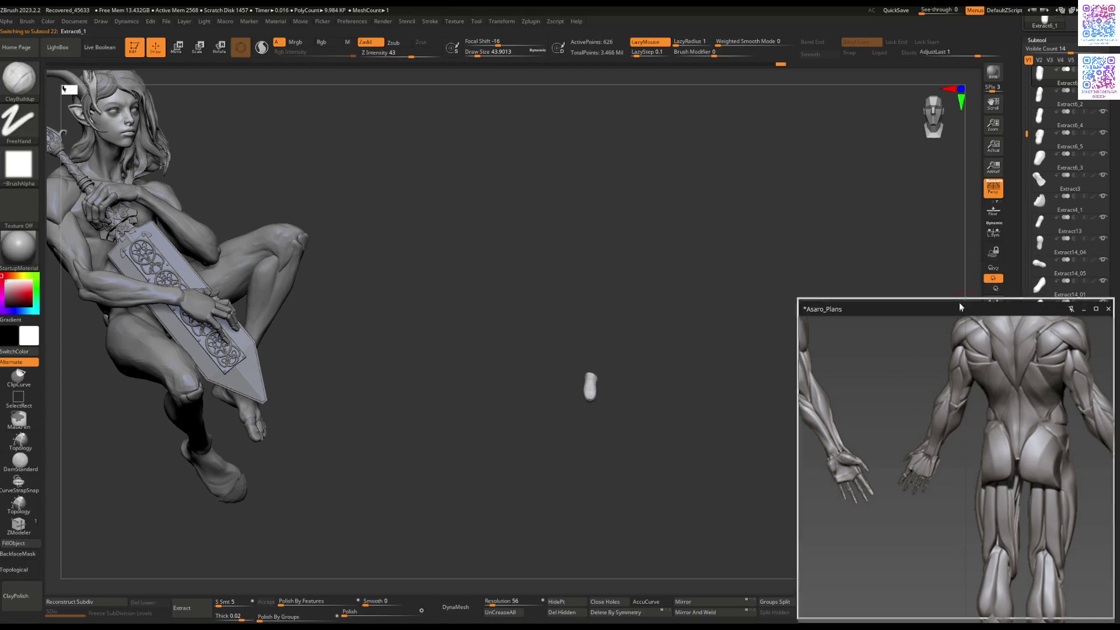
left_click_drag(958, 303, 938, 303)
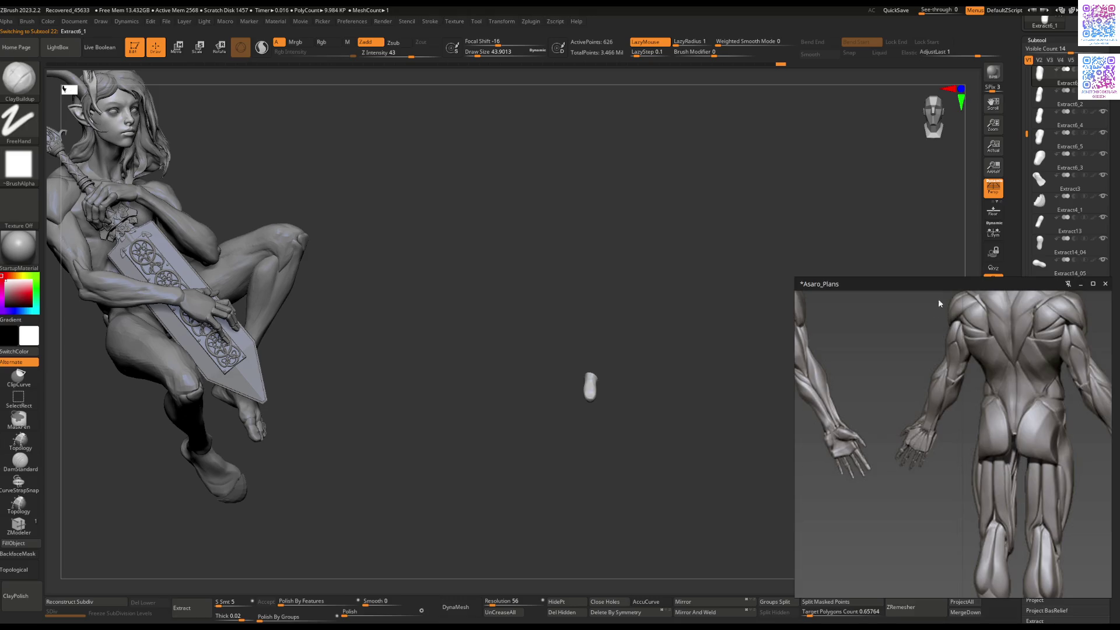
Step: Merge the four other toe pieces down into one 49.92K-polygon subtool and show the full figure
left_click(970, 613)
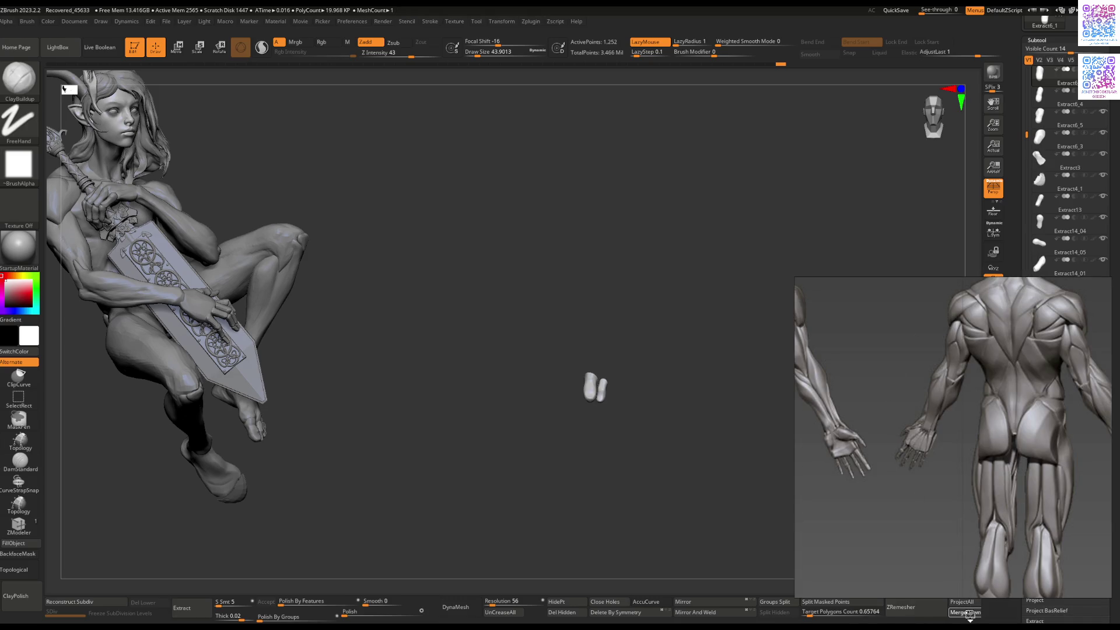
left_click(970, 613)
left_click(970, 614)
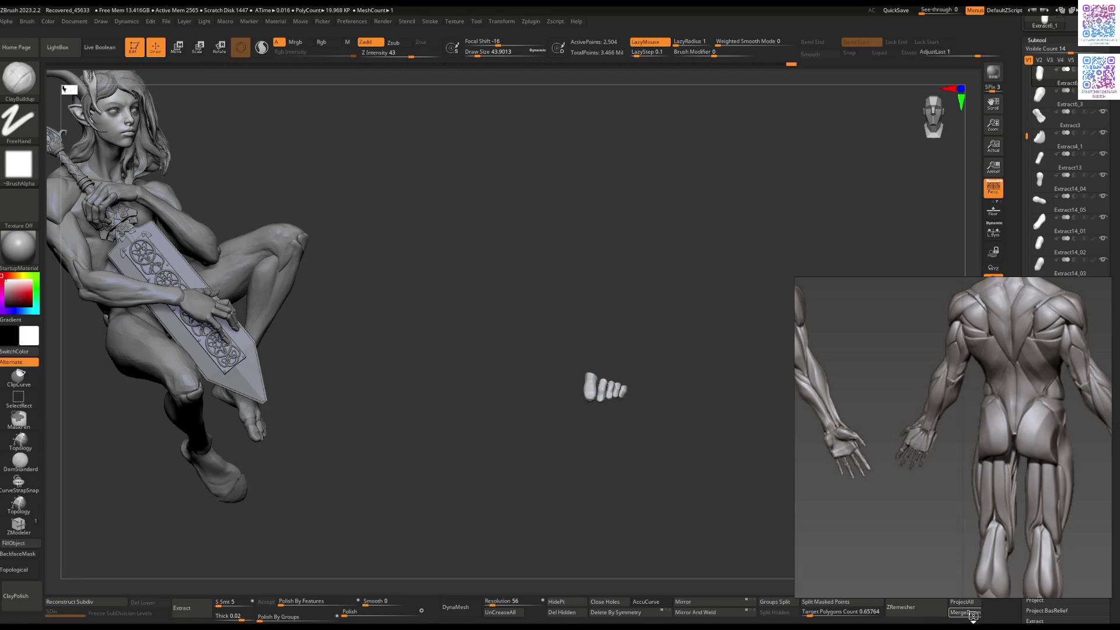
left_click(970, 613)
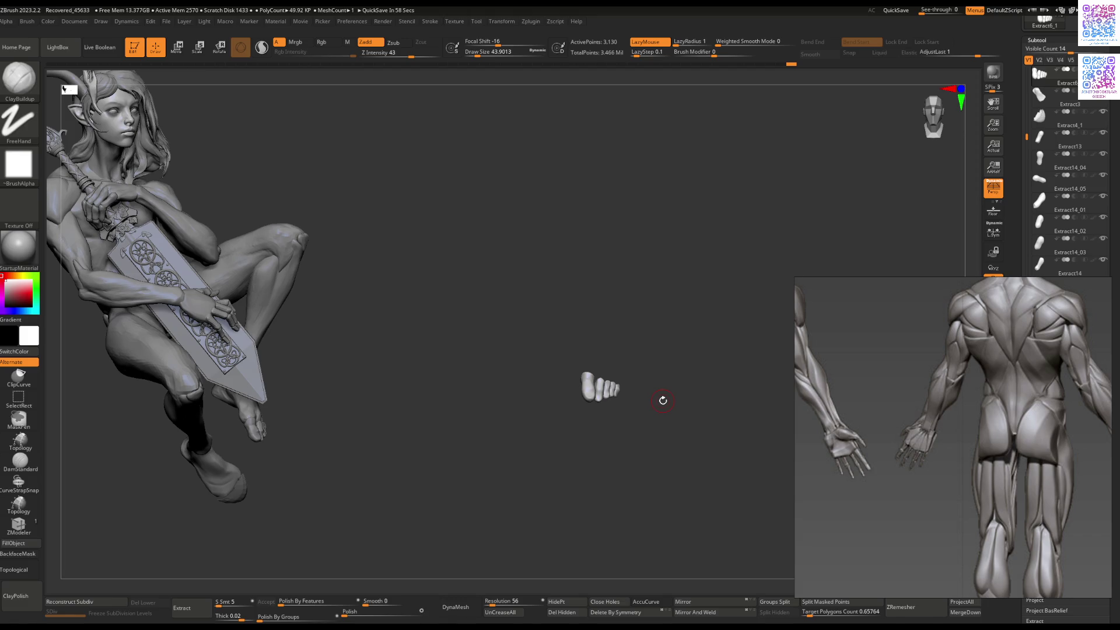
left_click(653, 358, "ctrl+shift")
mouse_move(639, 370)
left_mouse_down()
mouse_move(641, 353)
mouse_move(652, 357)
mouse_move(615, 408)
mouse_move(583, 414)
left_mouse_up()
key("b")
key("m")
key("v")
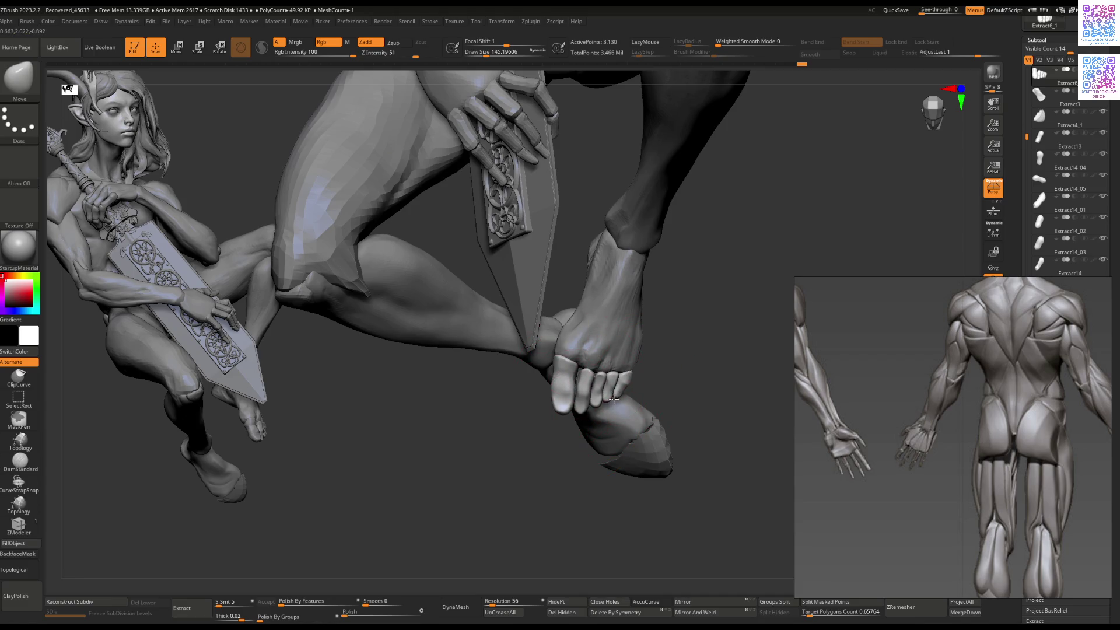
Step: Reduce the Move brush size to about 87 and orbit to the leg and foot
key("space")
left_click_drag(578, 362, 555, 359)
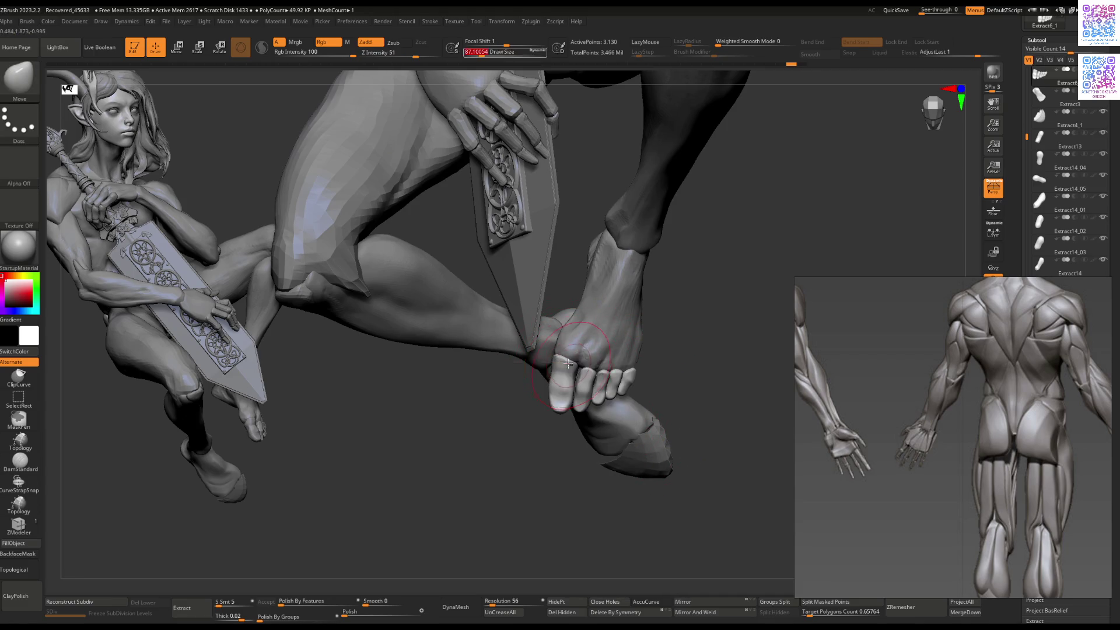
mouse_move(588, 400)
right_mouse_down()
mouse_move(571, 400)
mouse_move(645, 393)
mouse_move(669, 356)
mouse_move(600, 393)
mouse_move(612, 380)
mouse_move(683, 533)
right_mouse_up()
key("ctrl")
key("ctrl+shift")
Step: Mirror the Extract6_2 toe piece and move and rotate it with the gizmo onto the other foot
key("r")
left_click(606, 353, "alt")
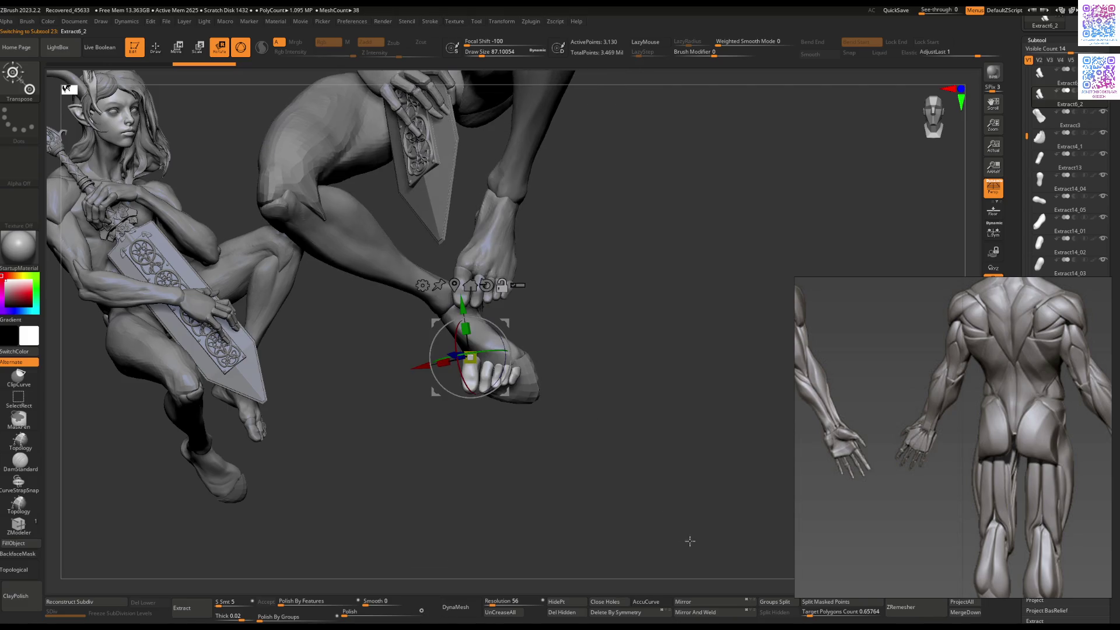
left_click(720, 602)
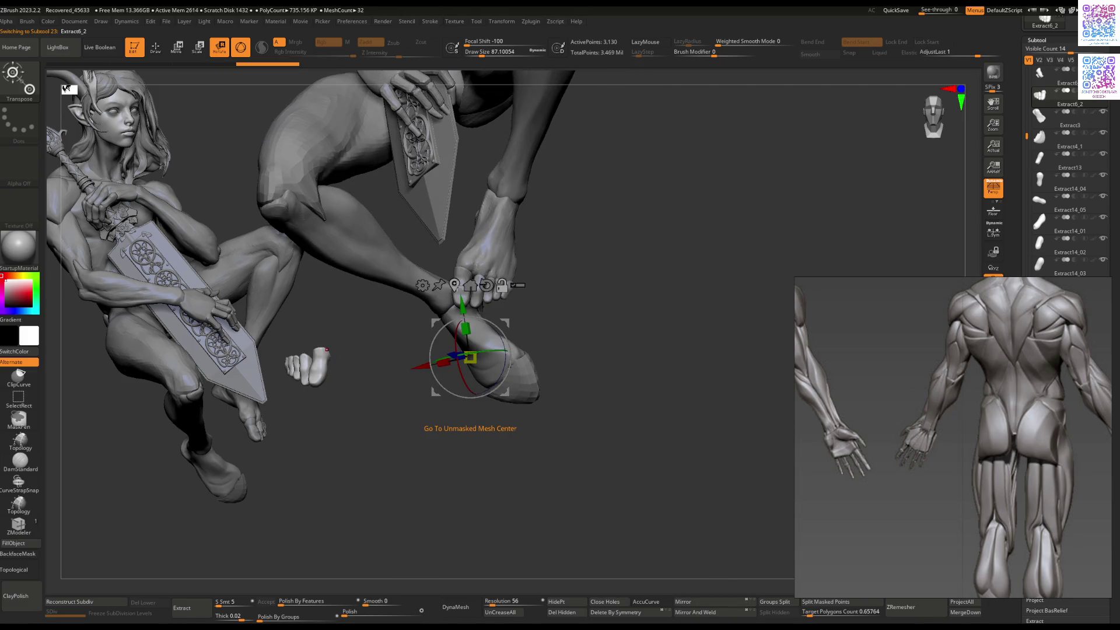
left_click_drag(350, 332, 545, 343)
mouse_move(545, 343)
right_mouse_down()
mouse_move(576, 261)
mouse_move(542, 379)
mouse_move(538, 369)
mouse_move(549, 382)
mouse_move(543, 343)
mouse_move(562, 317)
mouse_move(537, 365)
mouse_move(523, 297)
right_mouse_up()
mouse_move(507, 286)
left_mouse_down()
mouse_move(503, 272)
mouse_move(491, 290)
mouse_move(464, 295)
left_mouse_up()
mouse_move(464, 296)
right_mouse_down()
mouse_move(555, 292)
mouse_move(761, 328)
right_mouse_up()
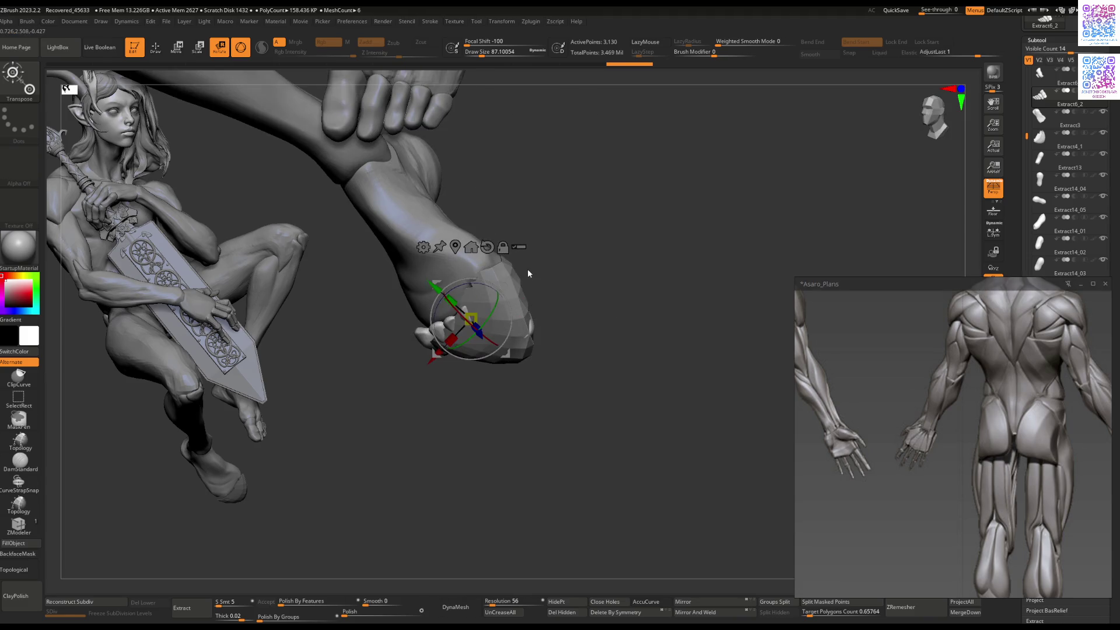
Step: Hide the Extract4_1 piece, reposition the reference window, and select the Extract6_2 toe piece
key("q")
left_click(528, 286, "alt")
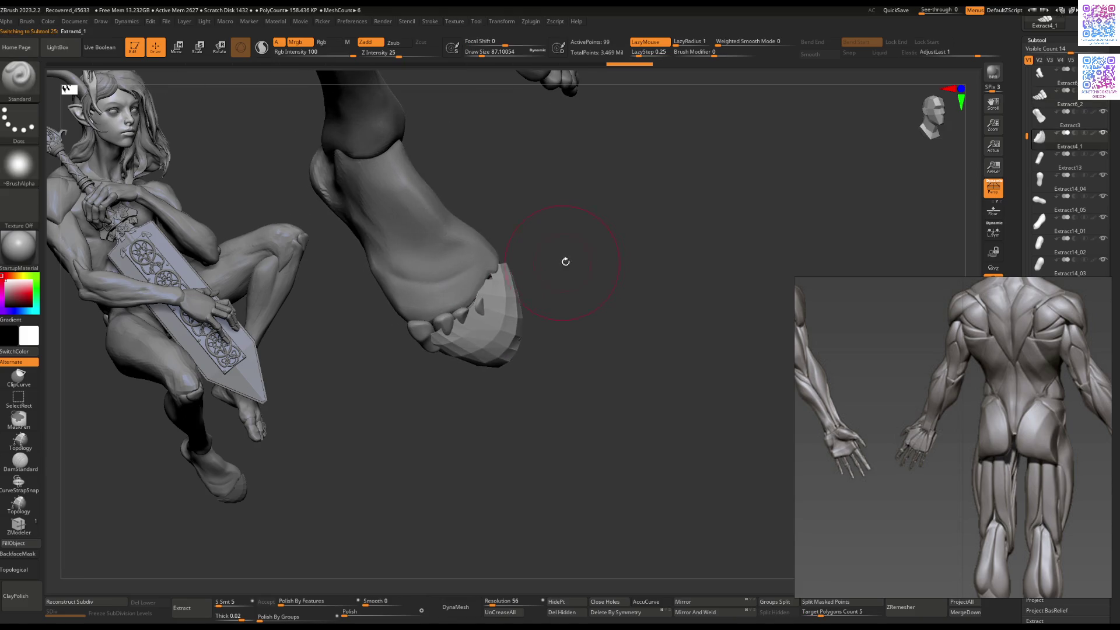
left_click(1055, 140)
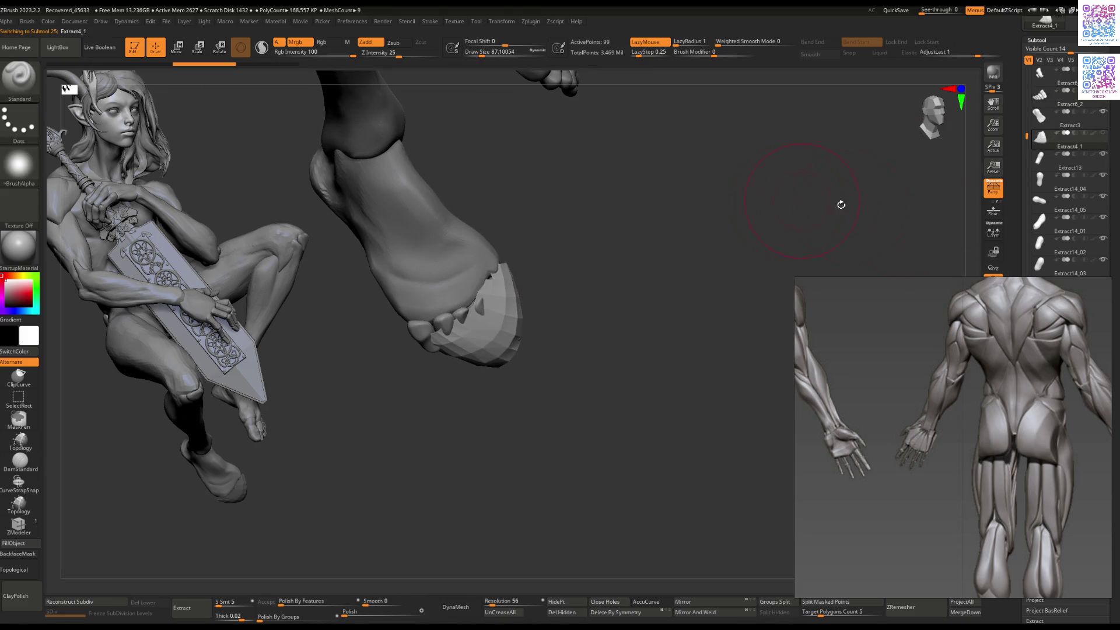
mouse_move(1020, 272)
left_mouse_down()
mouse_move(929, 263)
mouse_move(962, 284)
mouse_move(997, 283)
left_mouse_up()
left_click(1096, 378)
mouse_move(556, 275)
left_mouse_down()
mouse_move(575, 215)
mouse_move(474, 322)
mouse_move(512, 200)
mouse_move(533, 321)
mouse_move(513, 363)
mouse_move(595, 358)
mouse_move(615, 374)
mouse_move(587, 400)
mouse_move(549, 393)
mouse_move(552, 354)
left_mouse_up()
left_click(513, 363, "alt")
left_click(549, 392, "alt")
key("r")
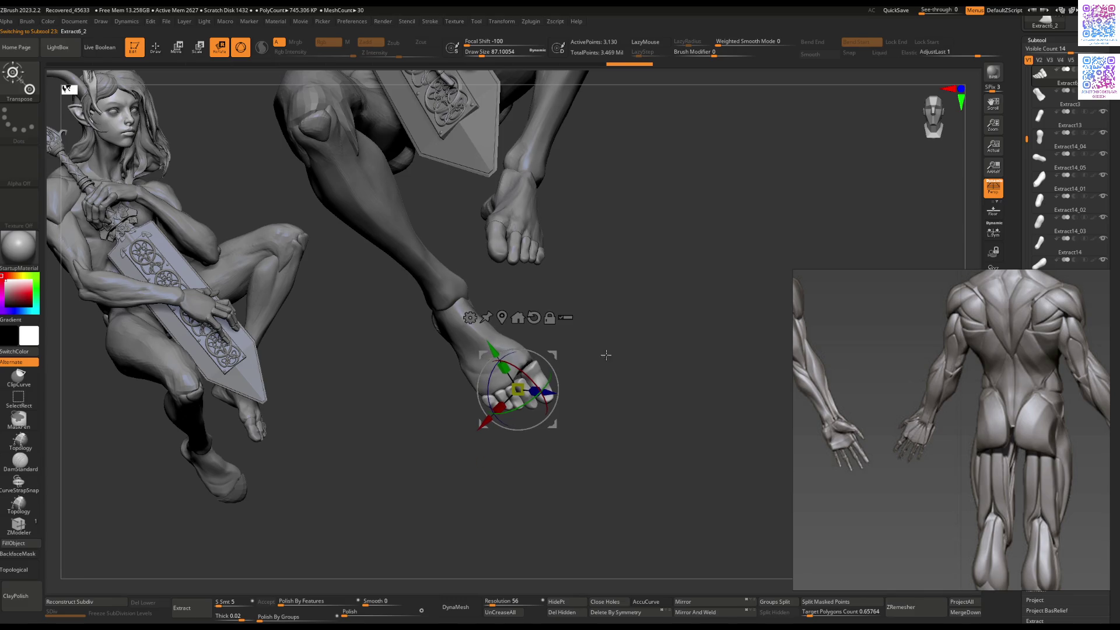
left_click_drag(1095, 337, 973, 324)
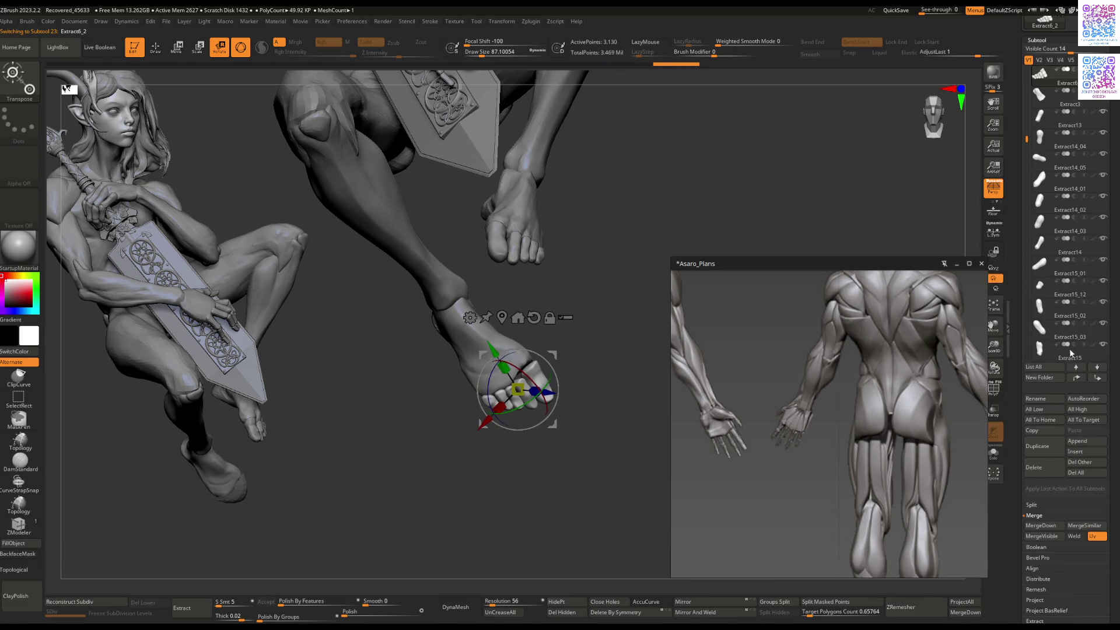
left_click_drag(1028, 140, 1034, 336)
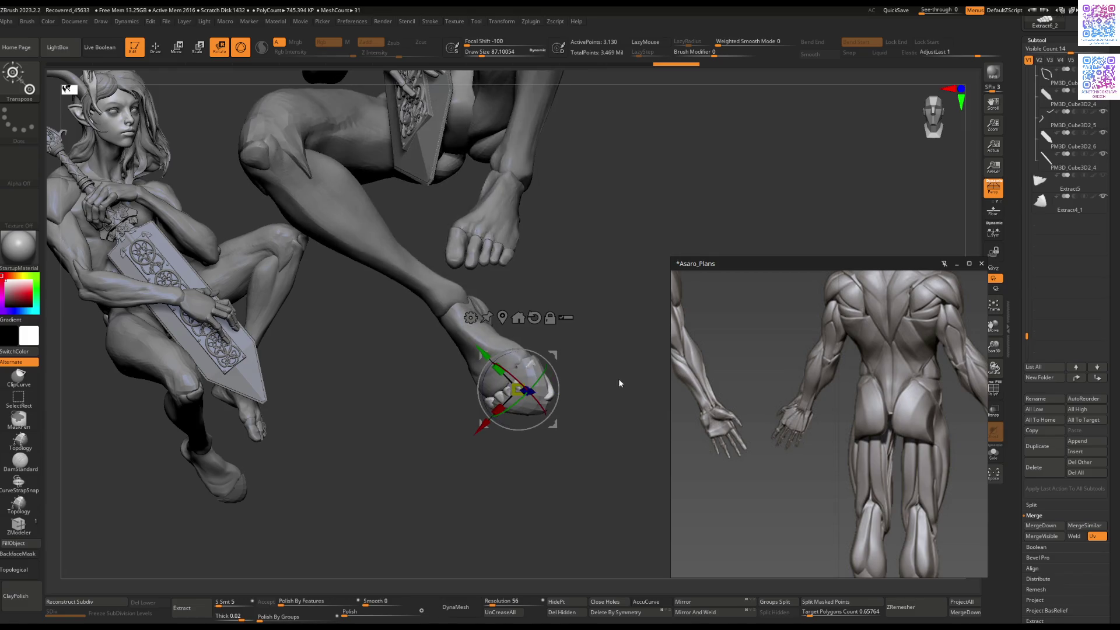
Step: Undo the recent leg and shield edits step by step, resizing the brush between 145 and 97
key("q")
left_click_drag(586, 379, 535, 397)
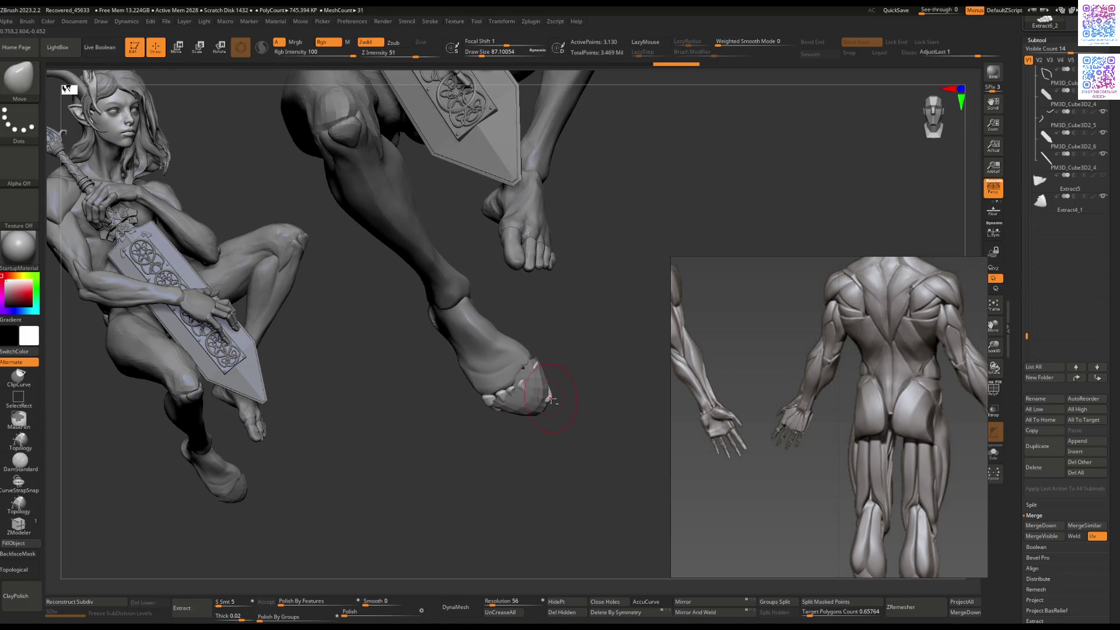
key("ctrl+z")
key("bracketright")
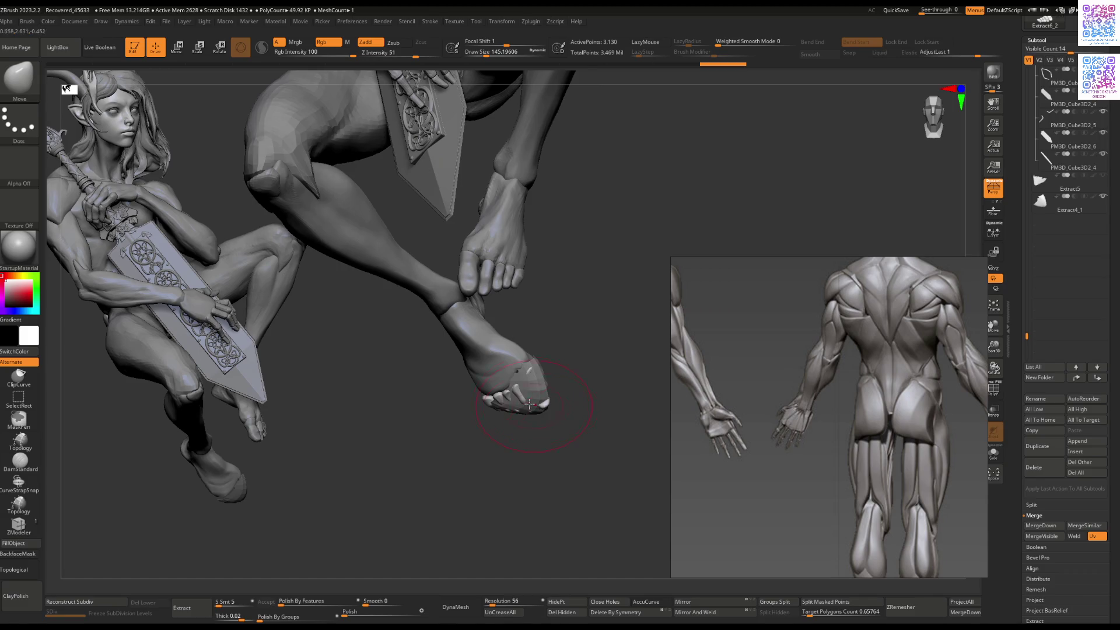
key("ctrl+z")
key("ctrl+z")
key("ctrl+z")
key("bracketleft")
key("ctrl+z")
key("ctrl+z")
key("ctrl+z")
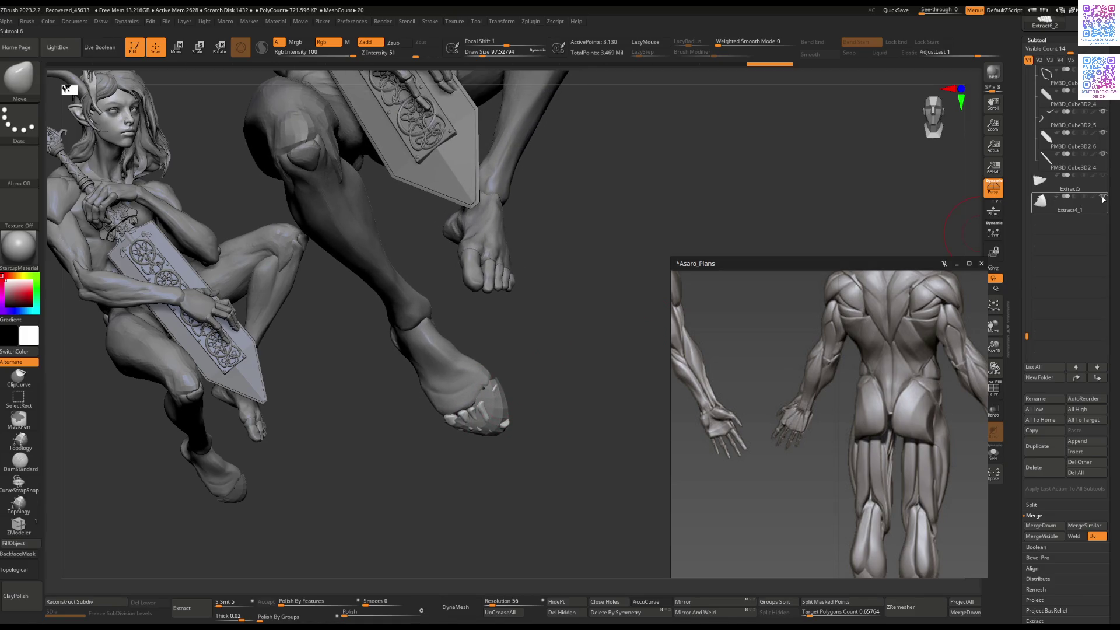
key("ctrl+z")
key("ctrl+z")
key("ctrl+z")
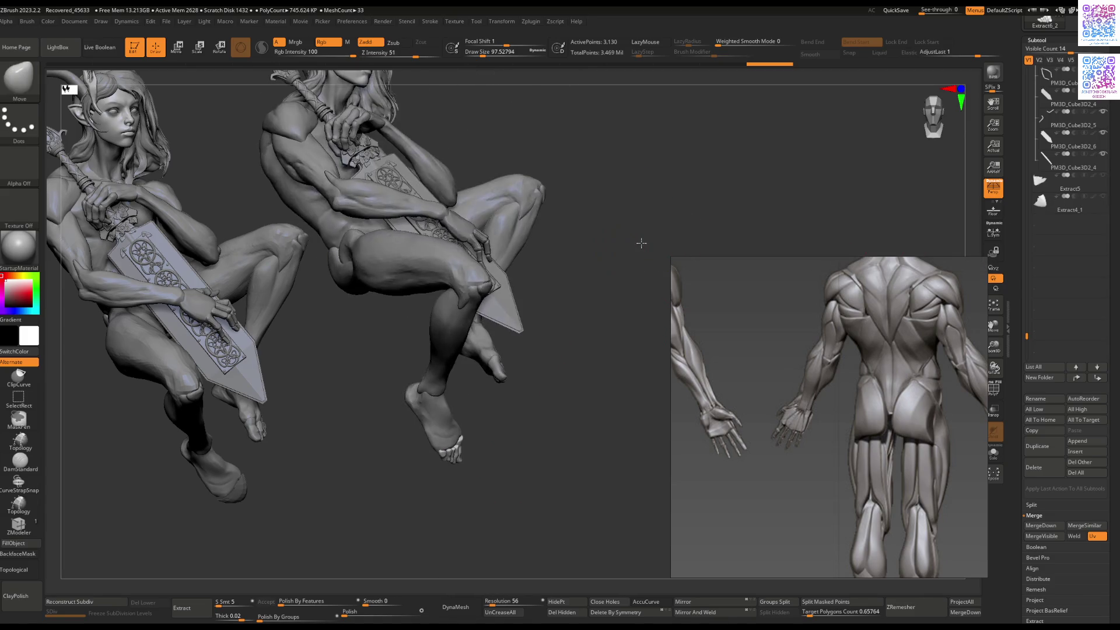
Step: Redo the edits to restore the toe pieces on both feet, then inspect the feet and legs
key("ctrl+z")
key("ctrl+z")
key("ctrl+z")
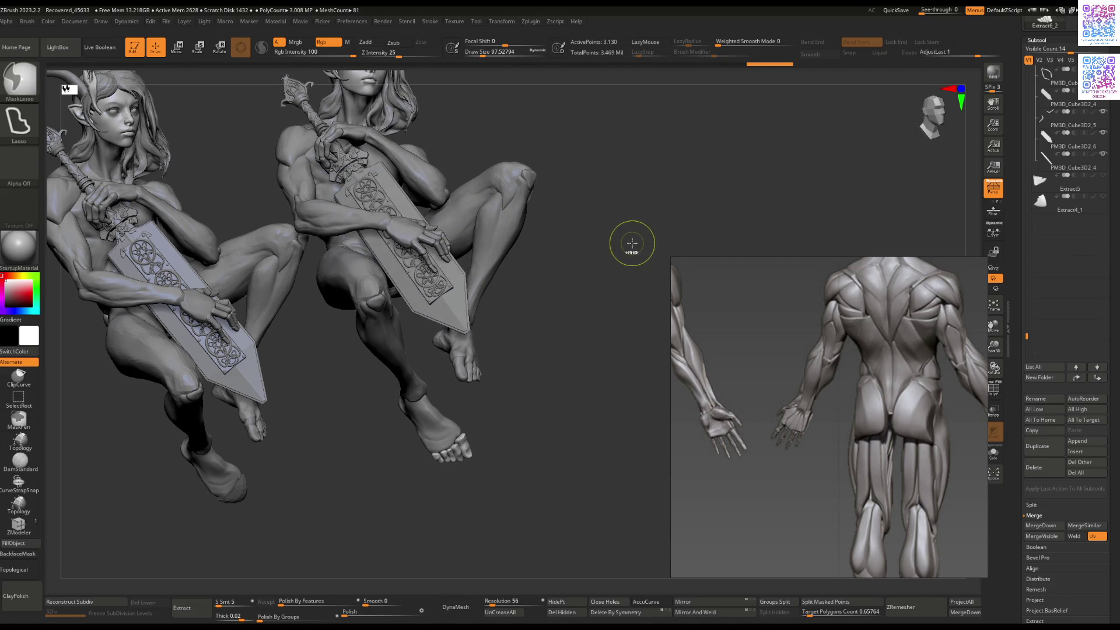
key("ctrl+shift+z")
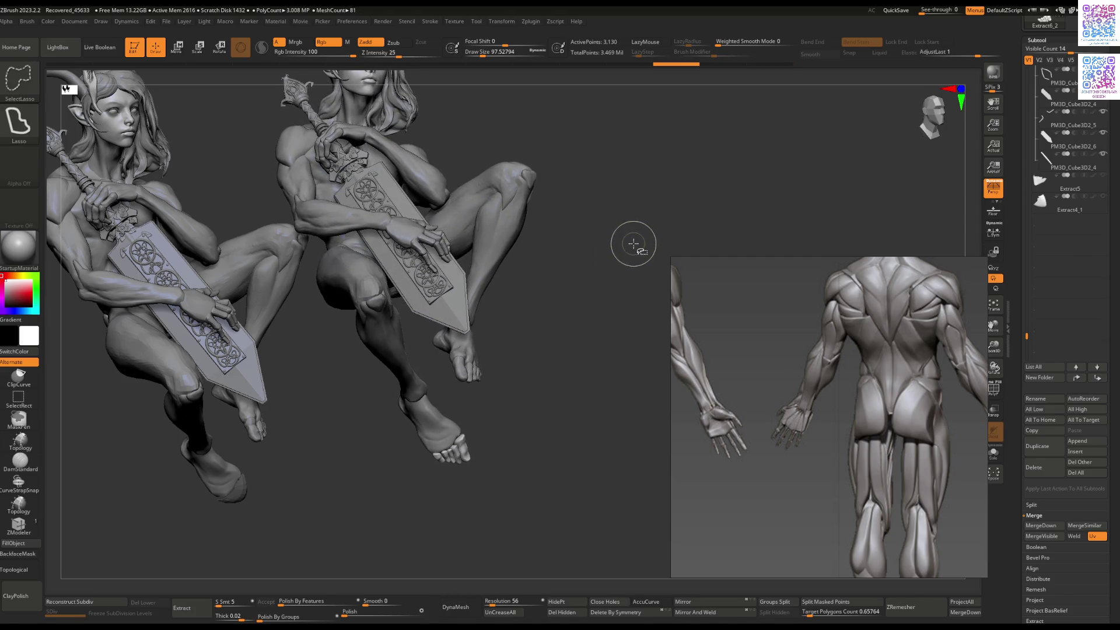
key("ctrl+shift+z")
key("ctrl+shift+z")
key("ctrl+shift+z")
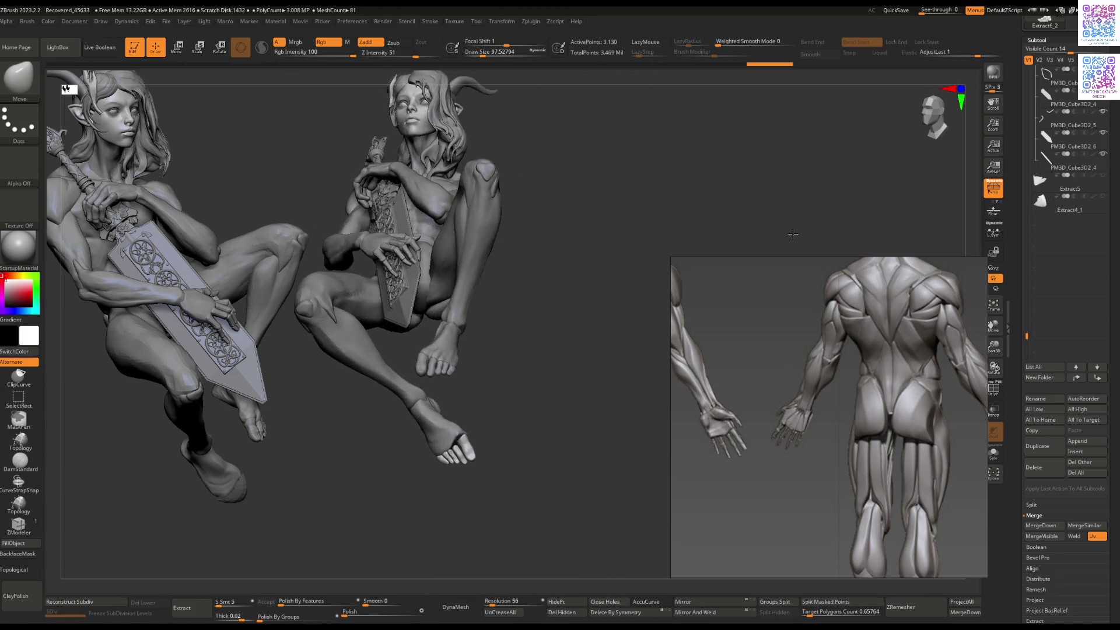
key("ctrl+shift+z")
key("ctrl+shift+z")
key("ctrl+shift+z")
key("ctrl+shift+z")
key("ctrl+shift+z")
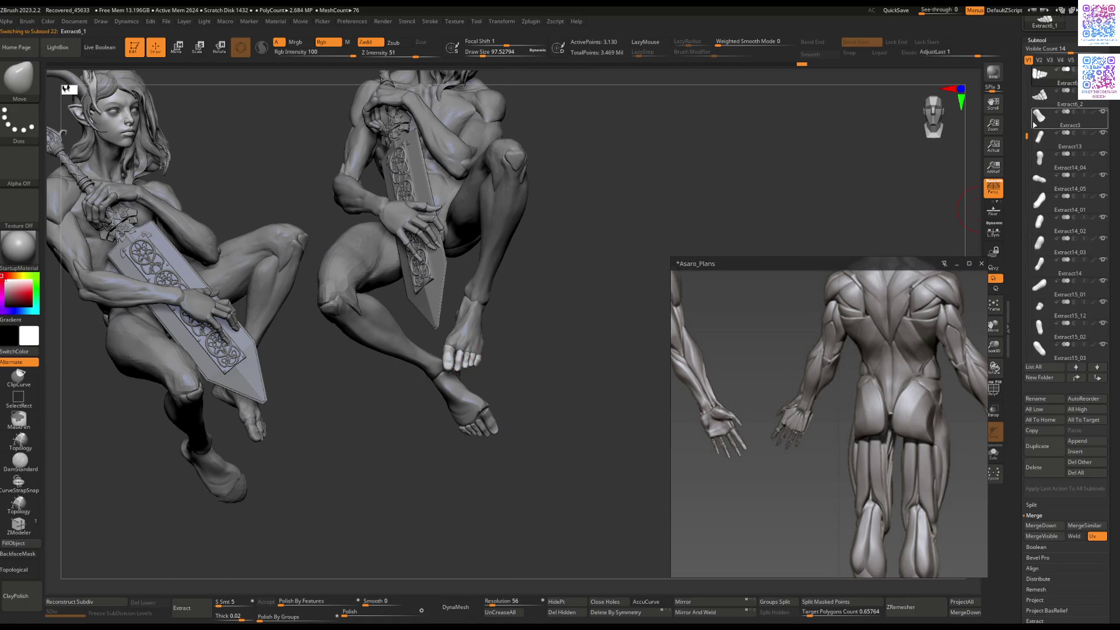
left_click_drag(1028, 136, 1039, 326)
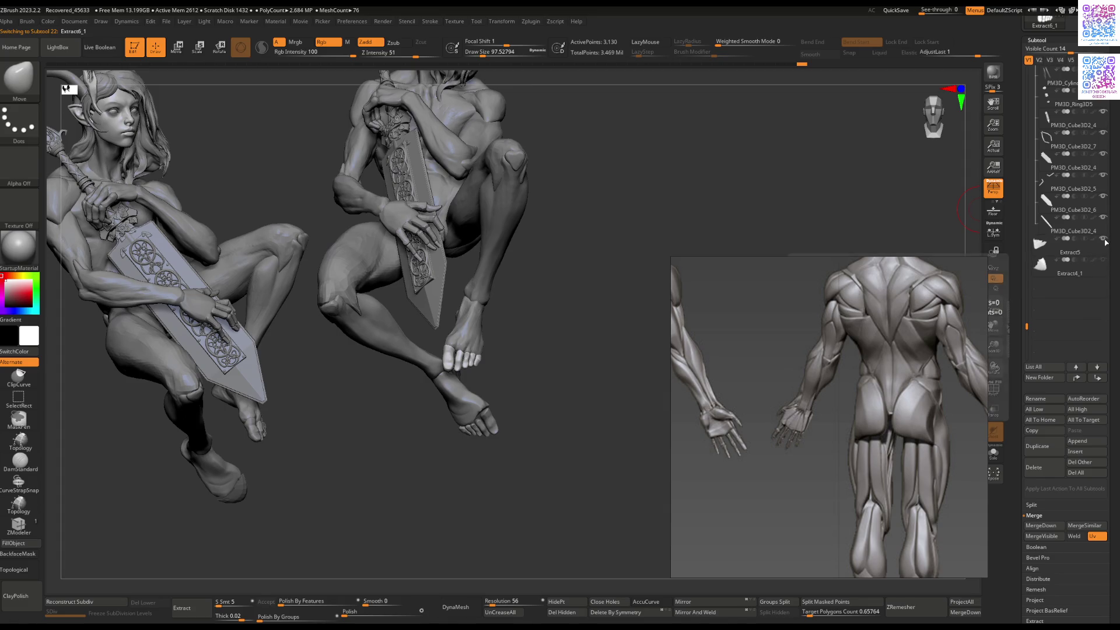
left_click_drag(523, 355, 456, 405)
mouse_move(462, 413)
right_mouse_down()
mouse_move(493, 391)
mouse_move(443, 415)
mouse_move(451, 410)
right_mouse_up()
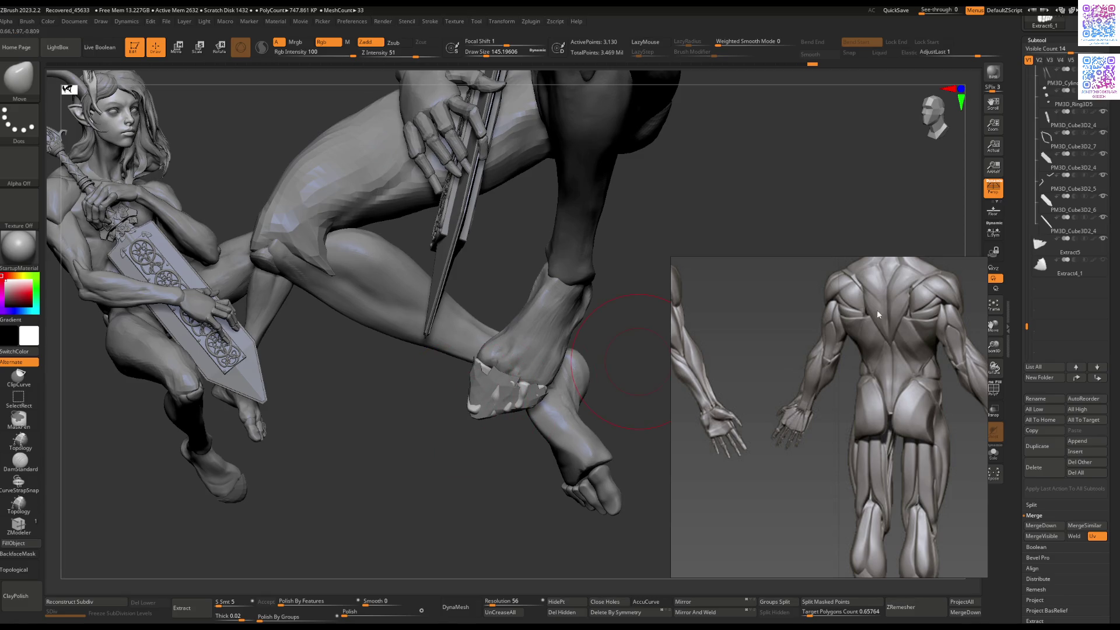
mouse_move(583, 327)
right_mouse_down()
mouse_move(637, 250)
mouse_move(634, 222)
mouse_move(674, 189)
mouse_move(645, 198)
mouse_move(703, 208)
mouse_move(687, 155)
right_mouse_up()
key("ctrl")
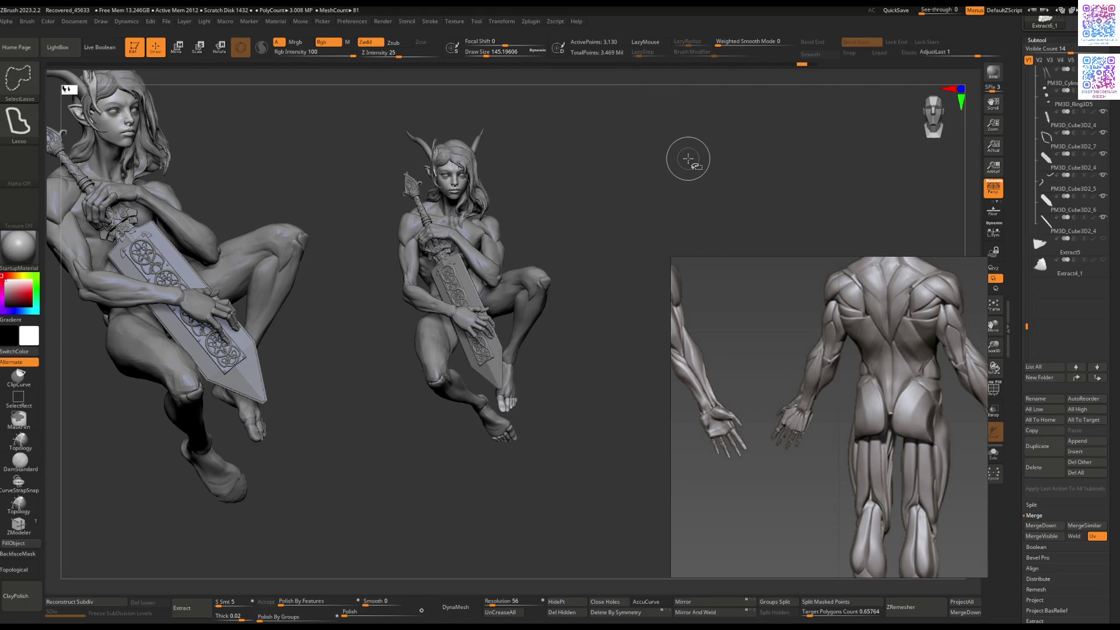
mouse_move(627, 220)
right_mouse_down()
mouse_move(554, 295)
mouse_move(579, 243)
mouse_move(542, 371)
mouse_move(600, 292)
mouse_move(641, 280)
mouse_move(743, 298)
mouse_move(553, 310)
mouse_move(549, 329)
mouse_move(589, 349)
mouse_move(537, 379)
mouse_move(522, 278)
mouse_move(525, 337)
mouse_move(583, 260)
mouse_move(633, 260)
right_mouse_up()
key("ctrl")
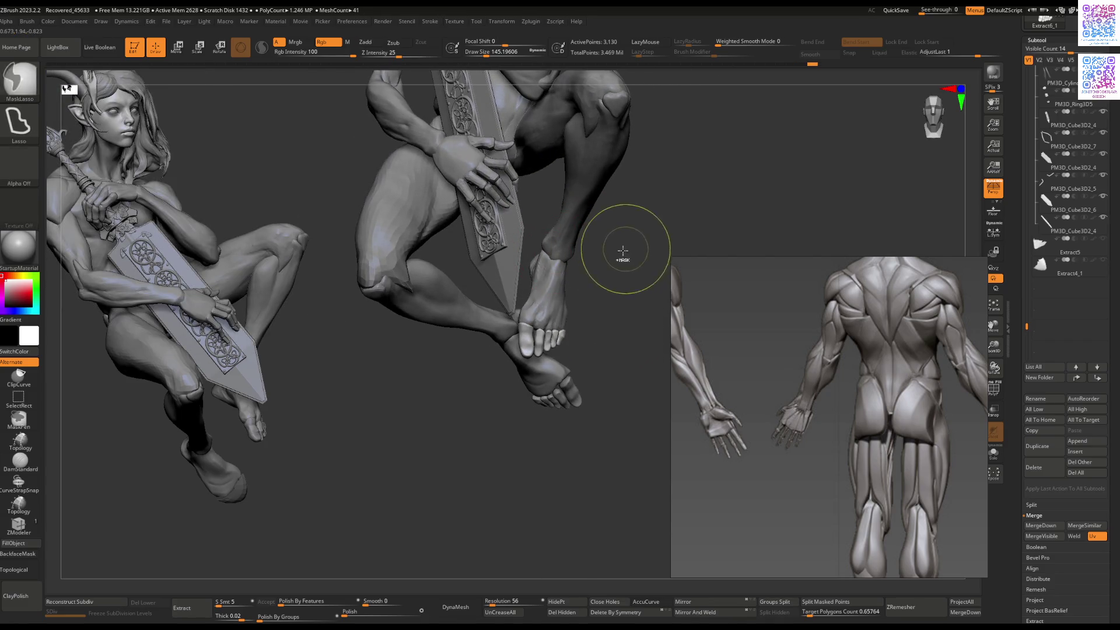
Step: Rotate the Extract6_2 toe piece slightly on the crossed foot with the gizmo
mouse_move(595, 280)
right_mouse_down()
mouse_move(570, 305)
mouse_move(598, 274)
mouse_move(532, 387)
mouse_move(537, 408)
right_mouse_up()
right_click_drag(615, 268, 602, 299)
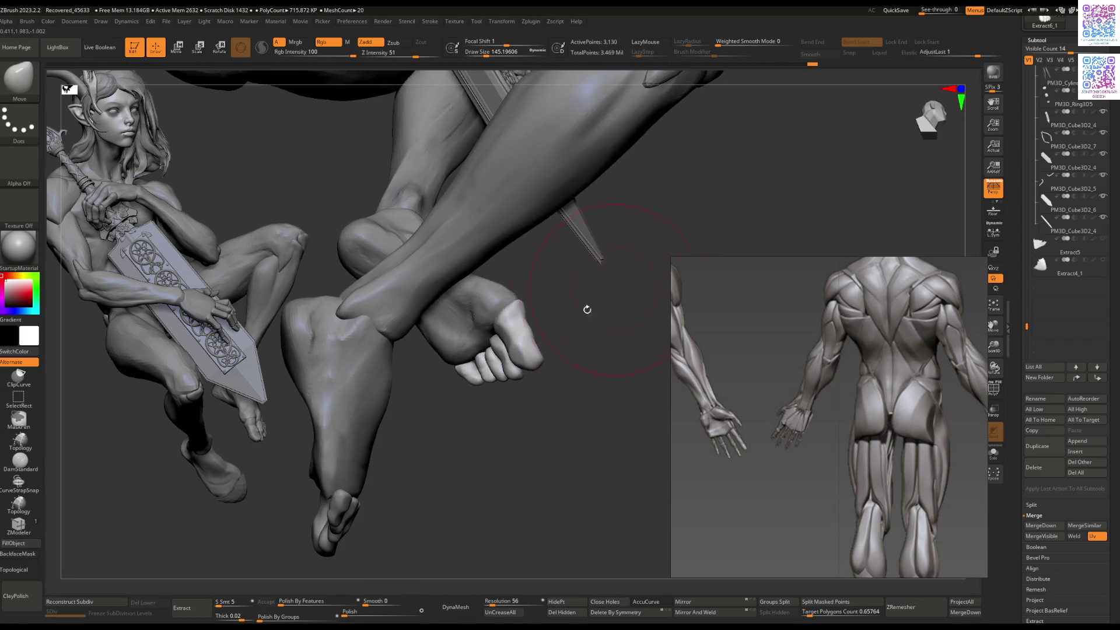
mouse_move(533, 337)
right_mouse_down()
mouse_move(501, 350)
mouse_move(508, 329)
mouse_move(483, 318)
mouse_move(464, 369)
mouse_move(328, 316)
mouse_move(438, 306)
right_mouse_up()
left_click(432, 368, "alt")
key("r")
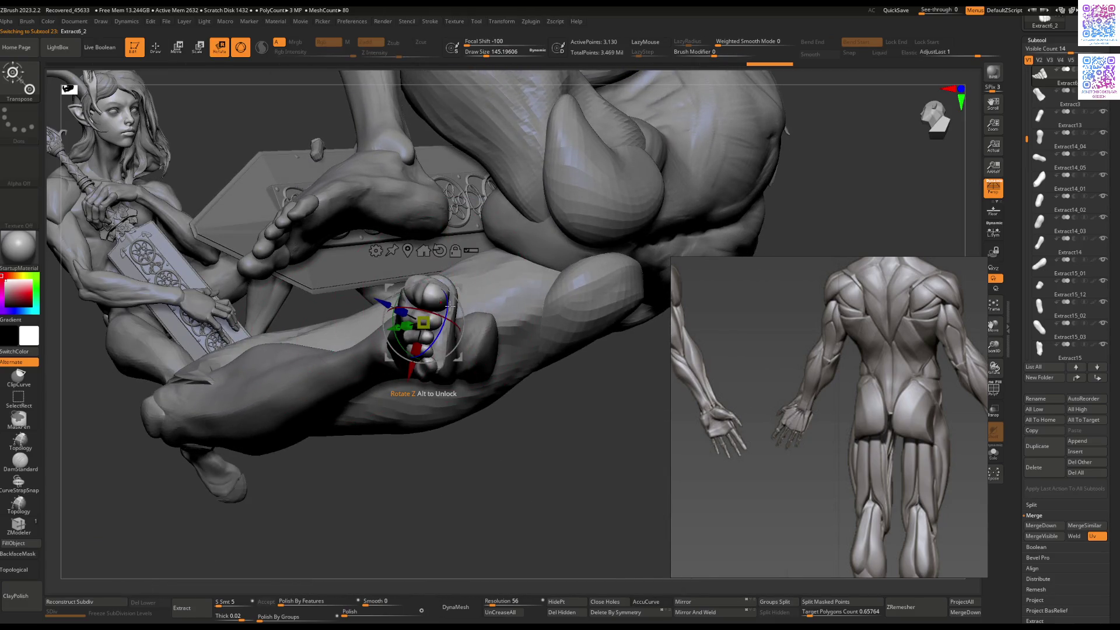
left_click_drag(465, 303, 467, 300)
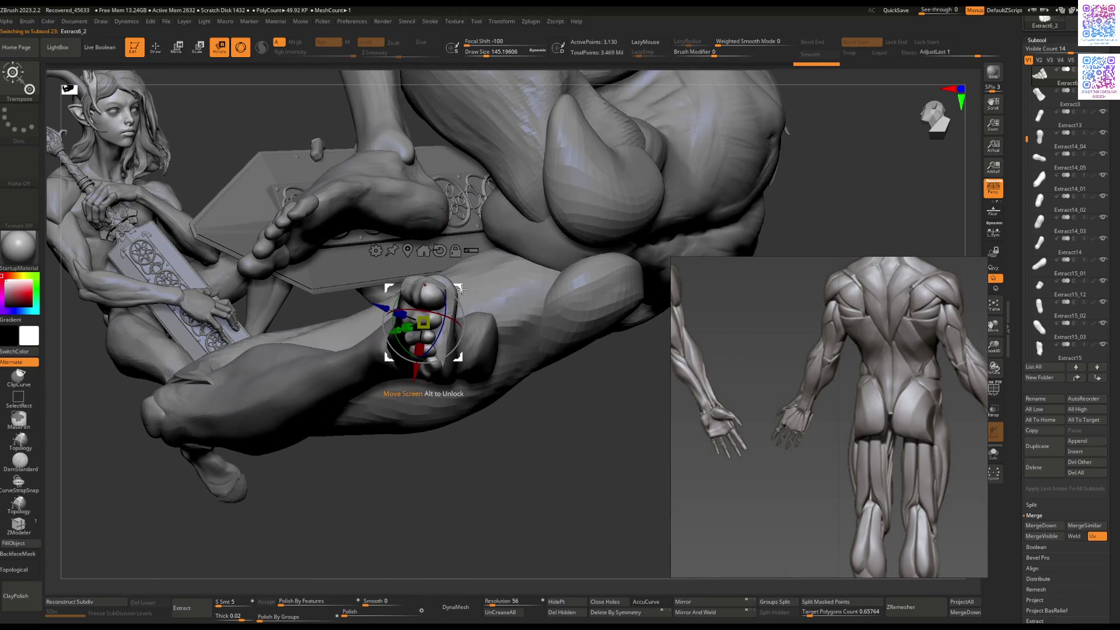
key("q")
Step: Select the Extract3 foot and flatten the side of its sole with a smaller Flatten brush
mouse_move(465, 288)
right_mouse_down()
mouse_move(525, 327)
mouse_move(559, 322)
right_mouse_up()
scroll(1072, 313, "down", 10)
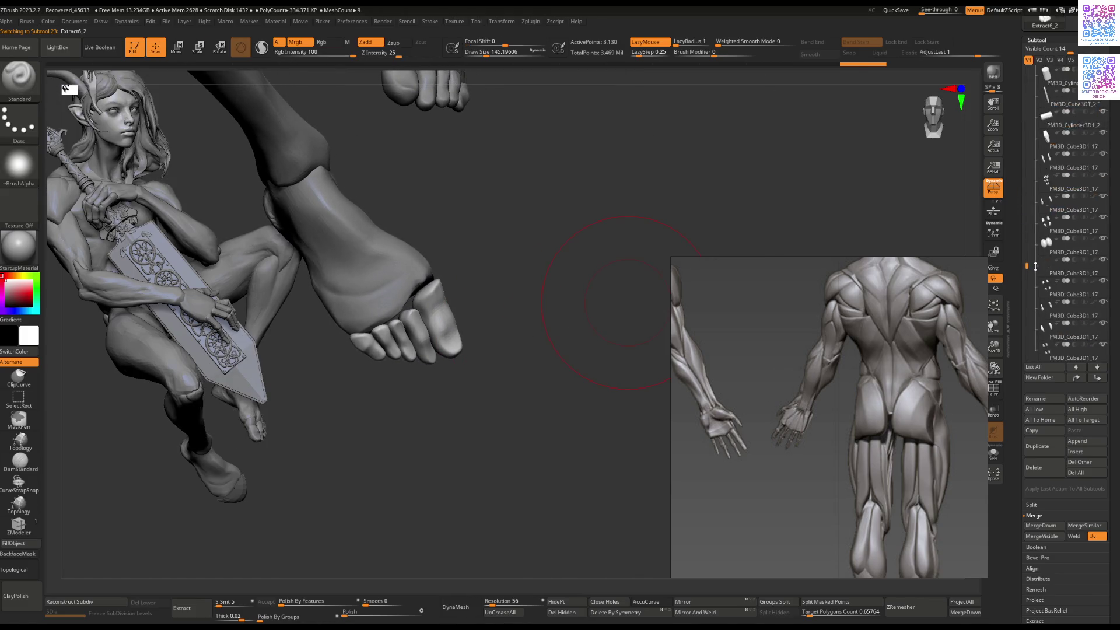
mouse_move(528, 332)
right_mouse_down()
mouse_move(495, 330)
mouse_move(464, 349)
right_mouse_up()
left_click_drag(446, 349, 500, 338)
mouse_move(642, 268)
left_mouse_down()
mouse_move(492, 320)
mouse_move(451, 301)
mouse_move(420, 327)
left_mouse_up()
left_click(451, 301, "alt")
key("space")
key("b")
key("f")
key("l")
key("bracketleft")
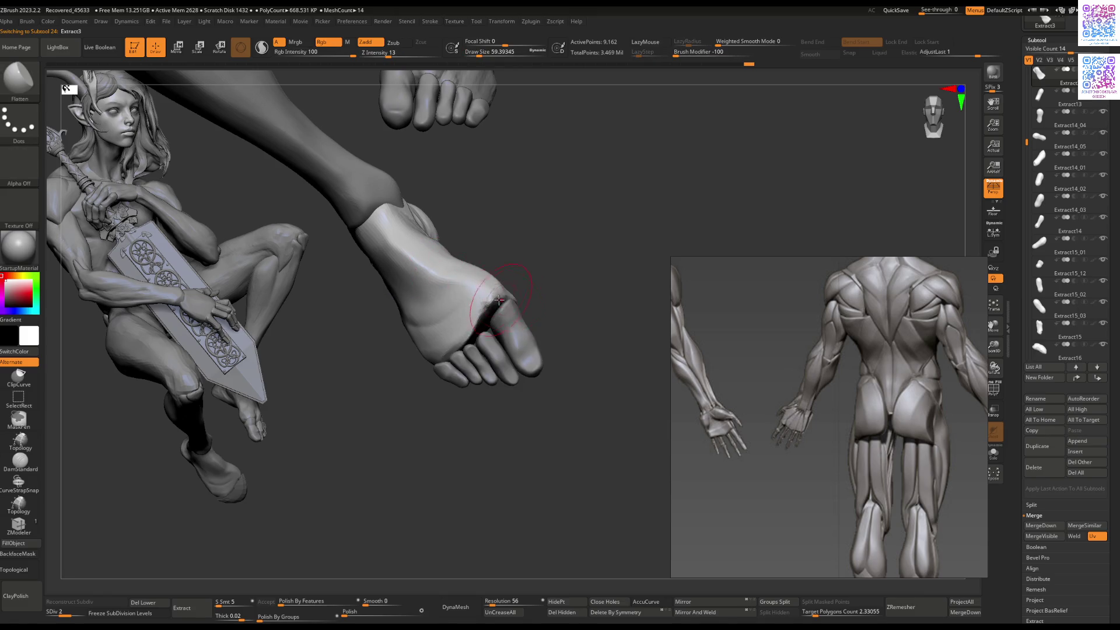
right_click_drag(481, 302, 458, 269)
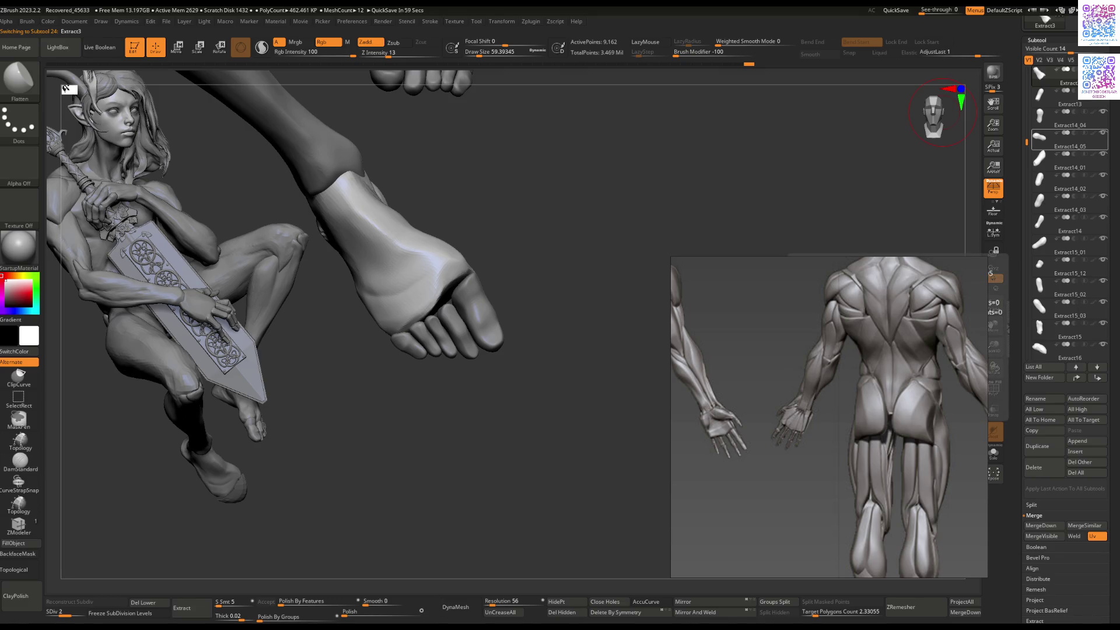
Step: Hide the shelves and reshape the sole and heel with a much smaller brush, turning toward the ankle
key("Tab")
right_click_drag(942, 112, 478, 288)
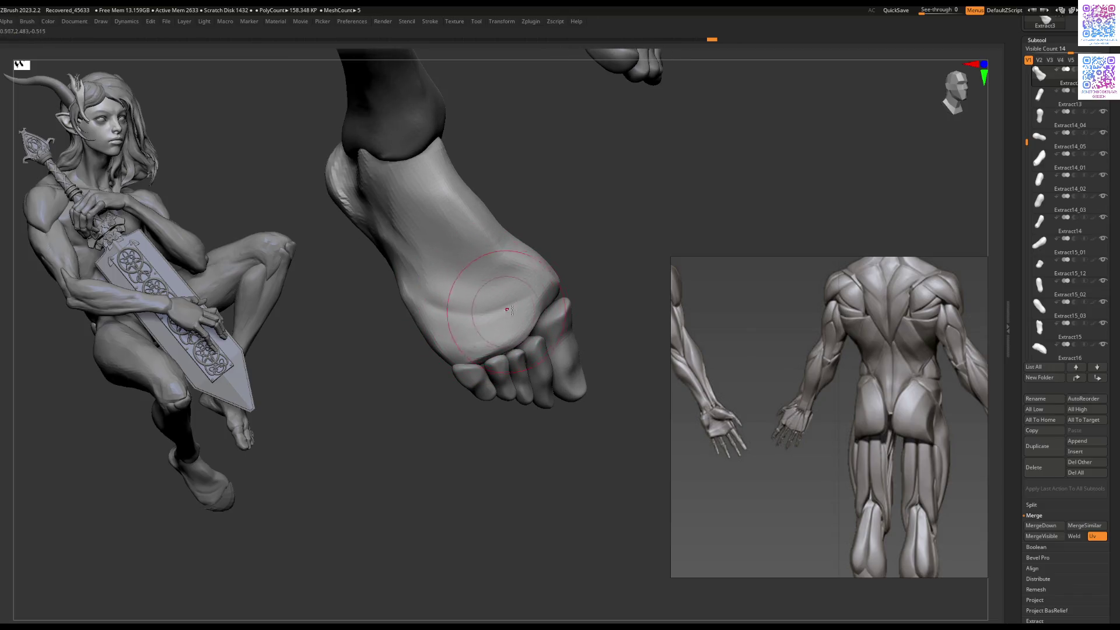
mouse_move(493, 299)
right_mouse_down()
mouse_move(485, 315)
mouse_move(407, 328)
mouse_move(443, 311)
right_mouse_up()
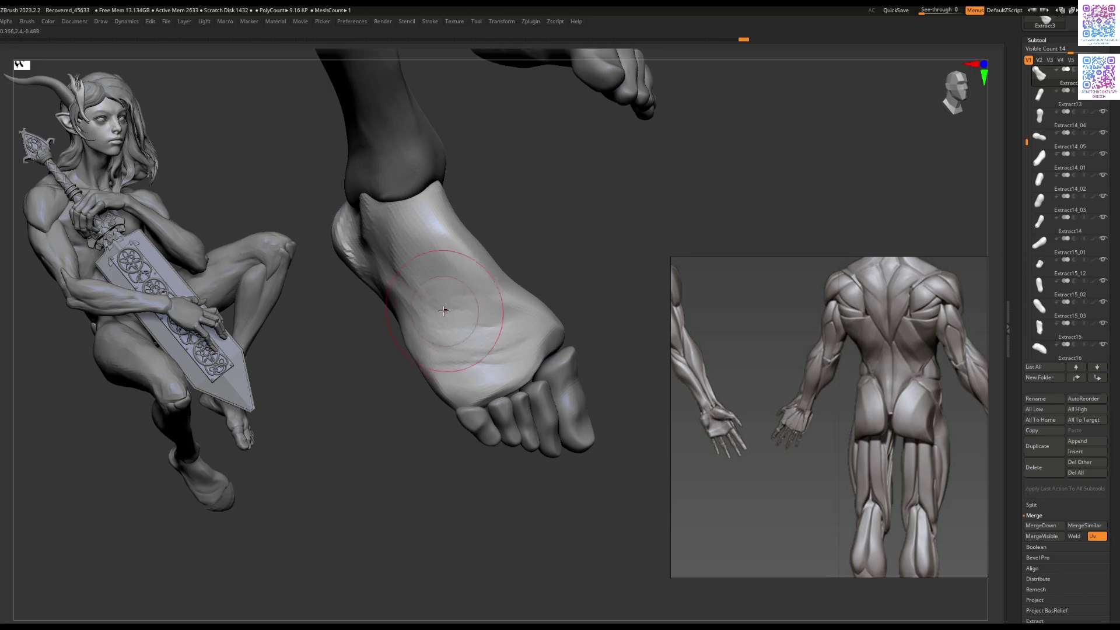
right_click_drag(484, 373, 490, 327)
right_click(497, 313)
left_click_drag(497, 313, 490, 339)
mouse_move(498, 329)
right_mouse_down()
mouse_move(461, 324)
mouse_move(479, 337)
mouse_move(502, 332)
mouse_move(462, 336)
mouse_move(454, 357)
mouse_move(472, 434)
mouse_move(445, 385)
mouse_move(453, 319)
mouse_move(482, 350)
right_mouse_up()
right_click(461, 324)
right_click(460, 339)
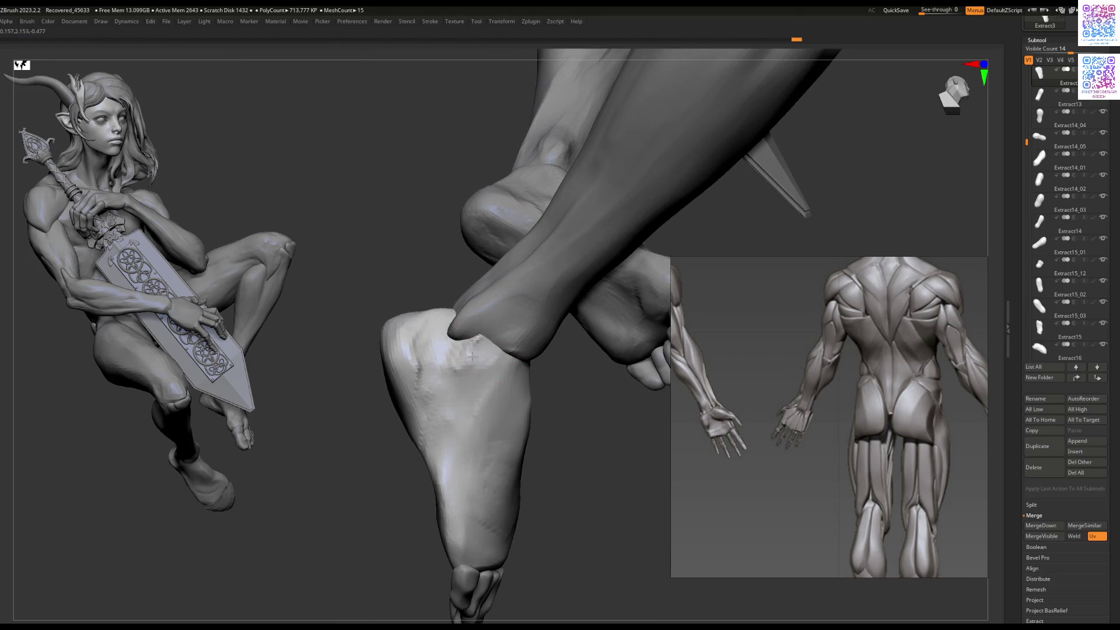
Step: Smooth the bright bump on the heel of Extract3 and reshape the heel surface
left_click_drag(488, 349, 453, 353, "shift")
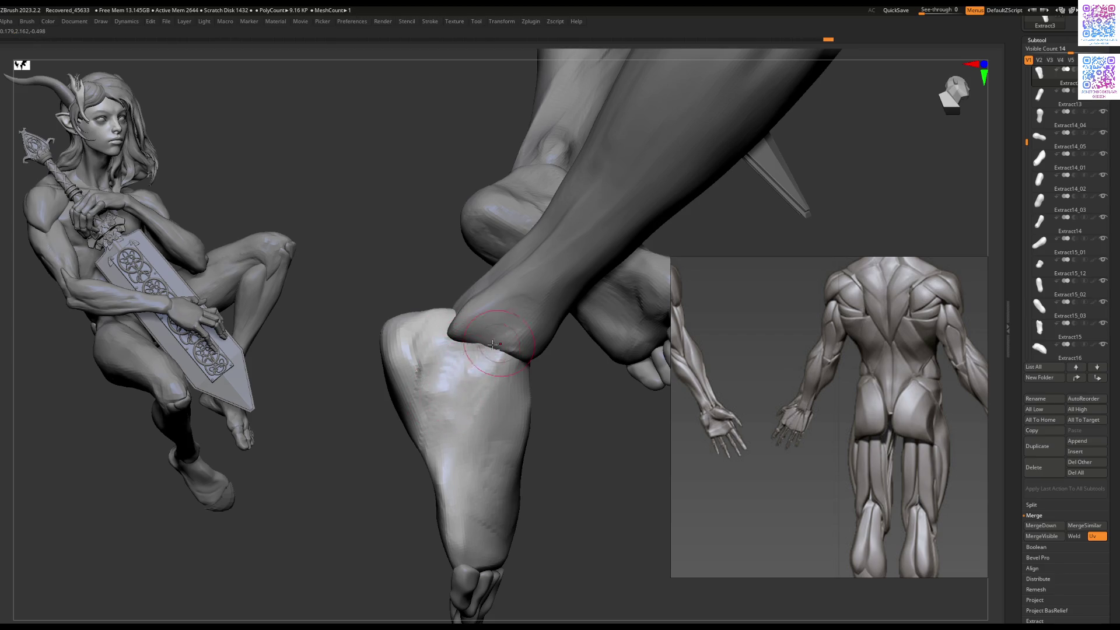
mouse_move(493, 344)
right_mouse_down()
mouse_move(466, 359)
mouse_move(540, 400)
mouse_move(430, 325)
mouse_move(412, 353)
right_mouse_up()
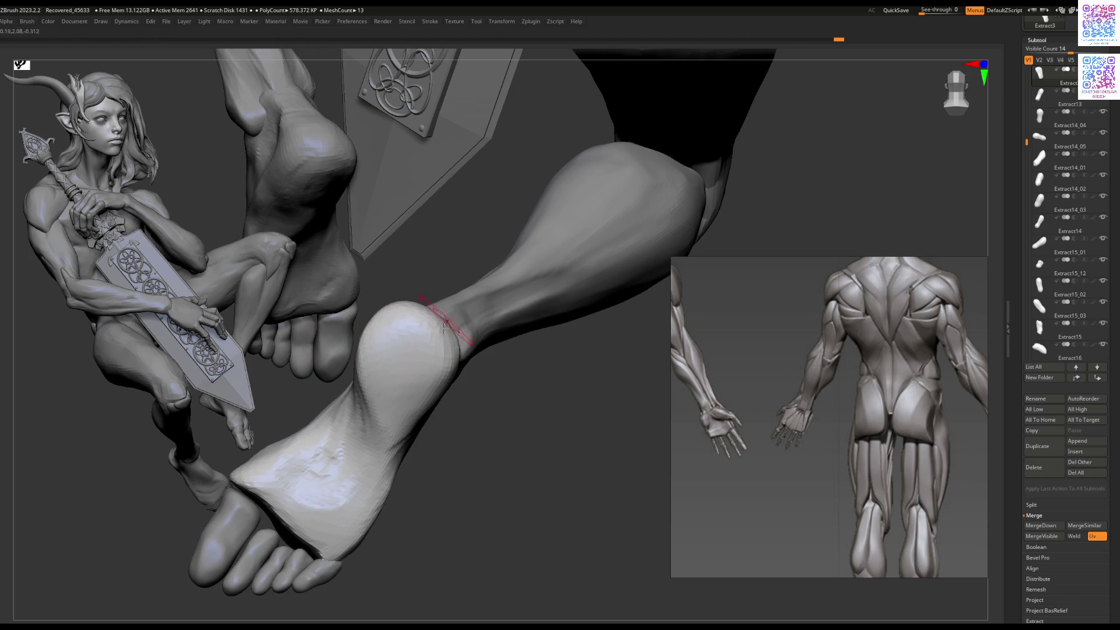
left_click_drag(422, 348, 435, 332)
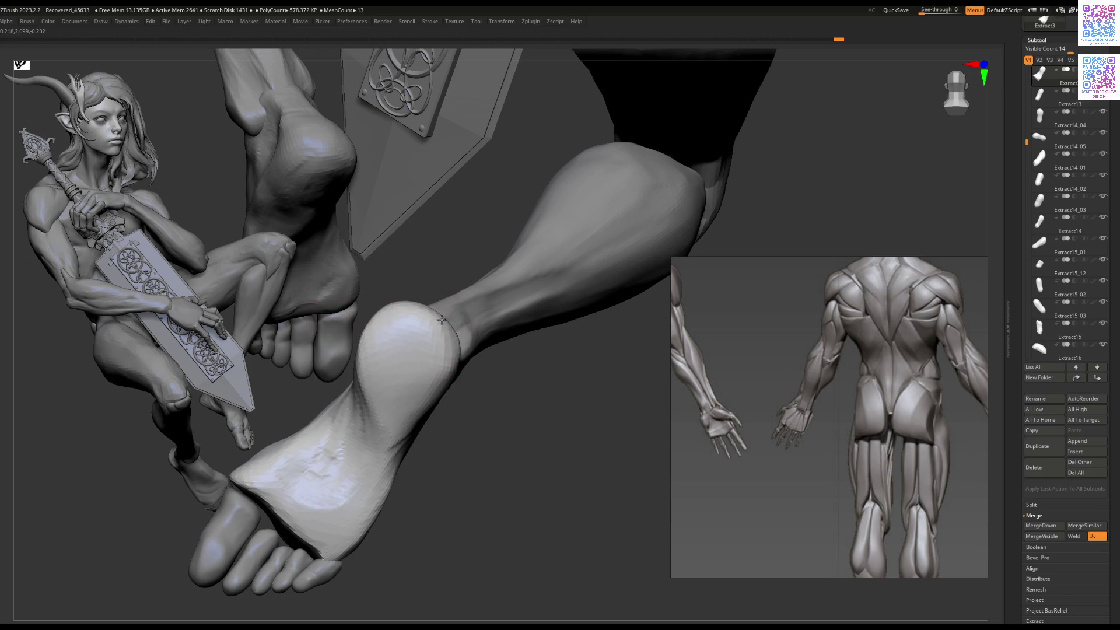
right_click_drag(429, 309, 382, 318)
key("space")
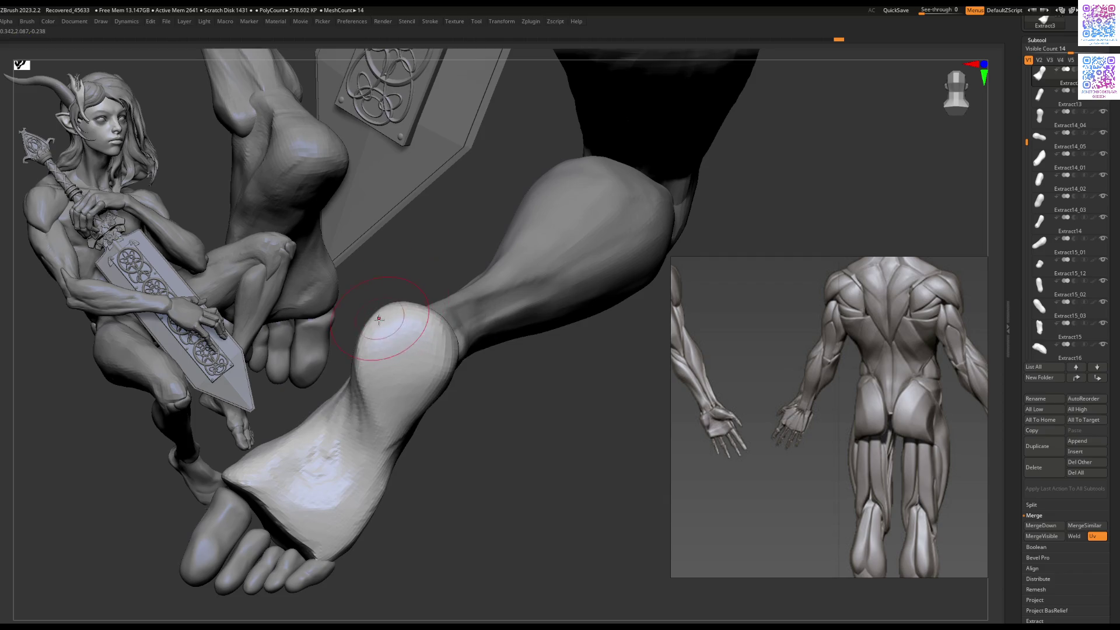
mouse_move(399, 408)
right_mouse_down()
mouse_move(438, 375)
mouse_move(482, 369)
mouse_move(512, 351)
mouse_move(447, 380)
mouse_move(432, 368)
mouse_move(447, 337)
mouse_move(407, 376)
right_mouse_up()
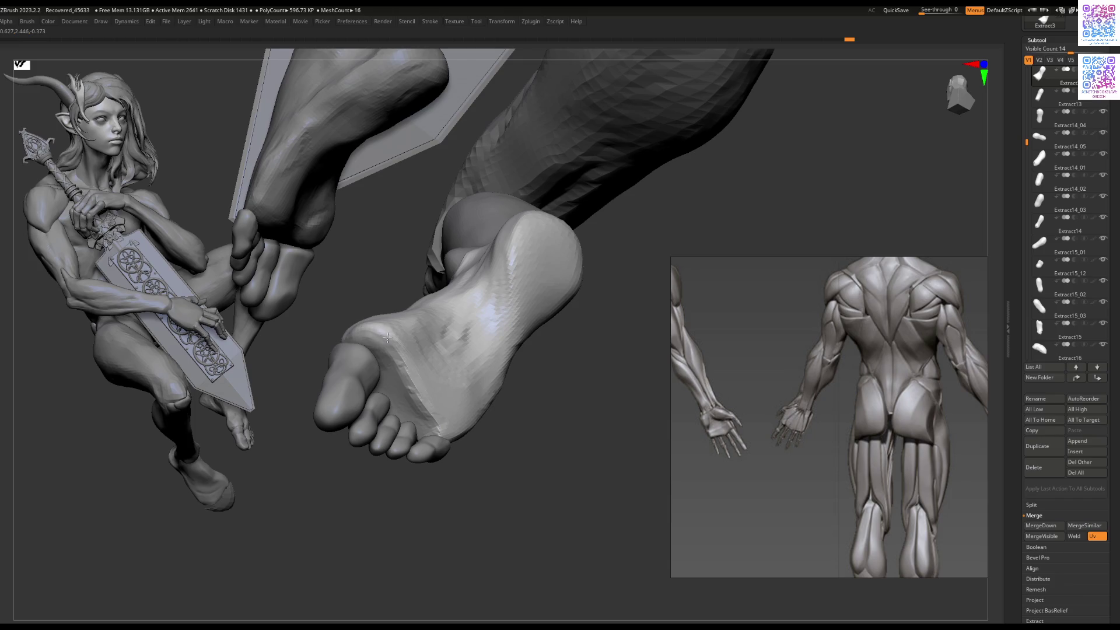
right_click_drag(439, 421, 399, 357)
Step: With a smaller brush, sculpt the sole beneath the toes, then select the Extract6_1 toe piece
key("space")
key("bracketleft")
key("bracketleft")
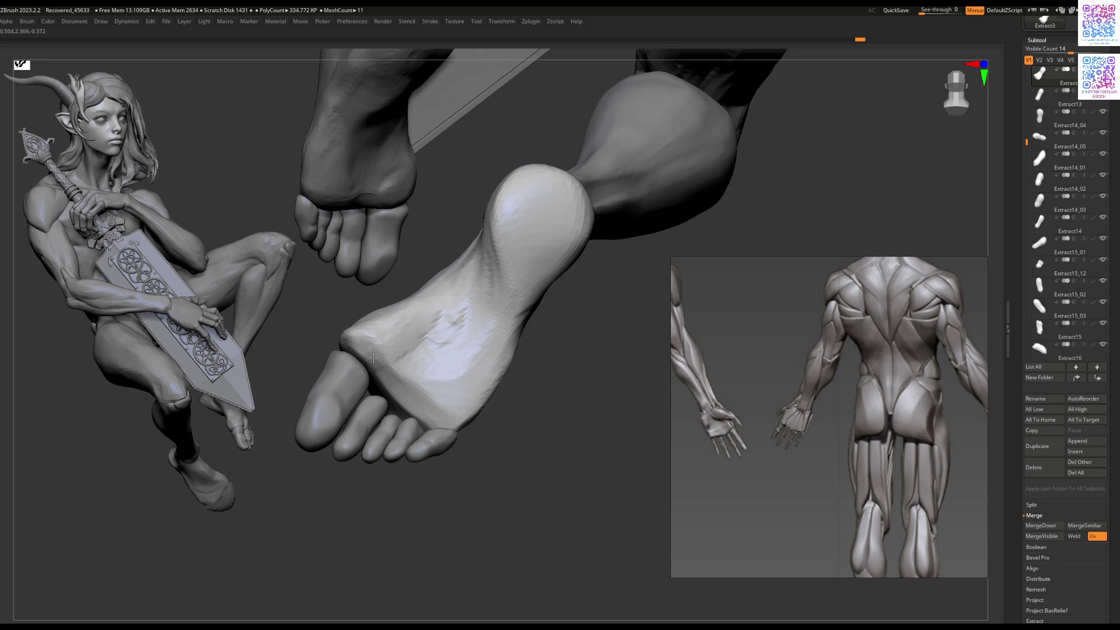
left_click_drag(370, 350, 362, 351)
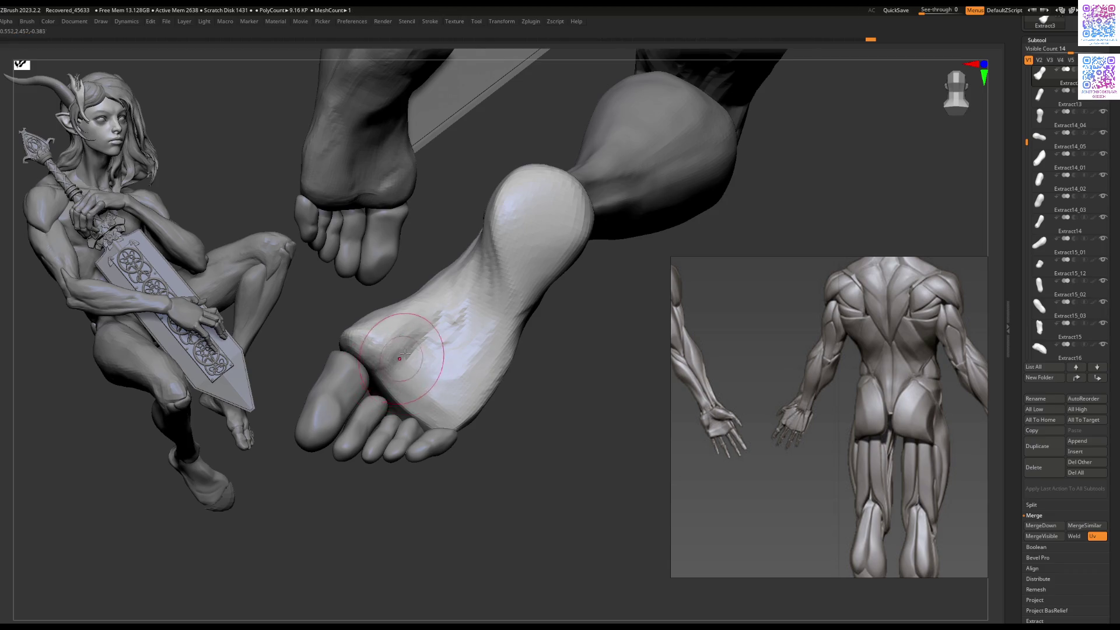
right_click_drag(404, 354, 394, 377)
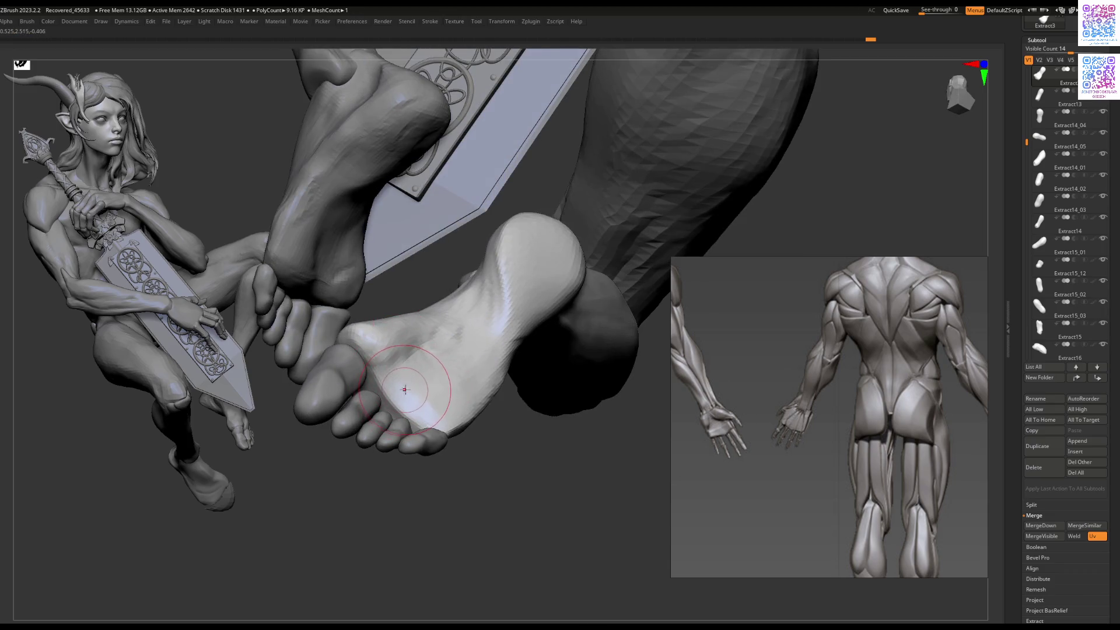
left_click_drag(378, 388, 439, 376)
mouse_move(440, 377)
right_mouse_down()
mouse_move(414, 345)
mouse_move(359, 338)
right_mouse_up()
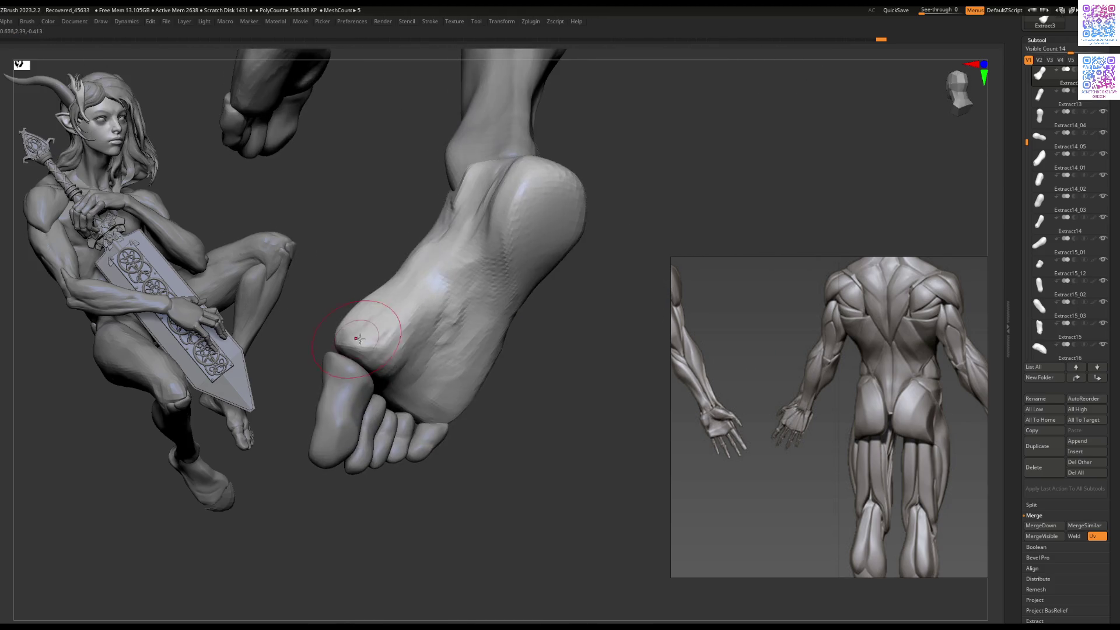
mouse_move(419, 311)
right_mouse_down()
mouse_move(486, 315)
mouse_move(448, 298)
mouse_move(425, 325)
mouse_move(340, 345)
mouse_move(405, 317)
mouse_move(427, 337)
right_mouse_up()
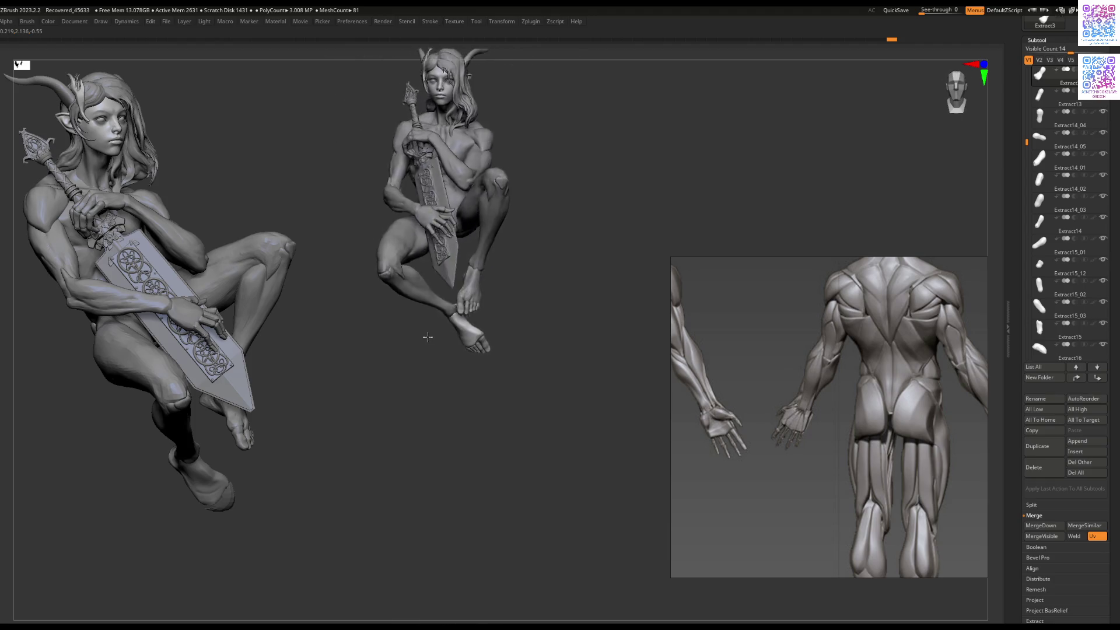
left_click(461, 303, "alt")
Step: Zoom in on the foot and isolate the Extract6_1 big toe piece as the active part
mouse_move(461, 304)
right_mouse_down("alt")
mouse_move(454, 382)
mouse_move(447, 301)
mouse_move(572, 350)
right_mouse_up("alt")
key("w")
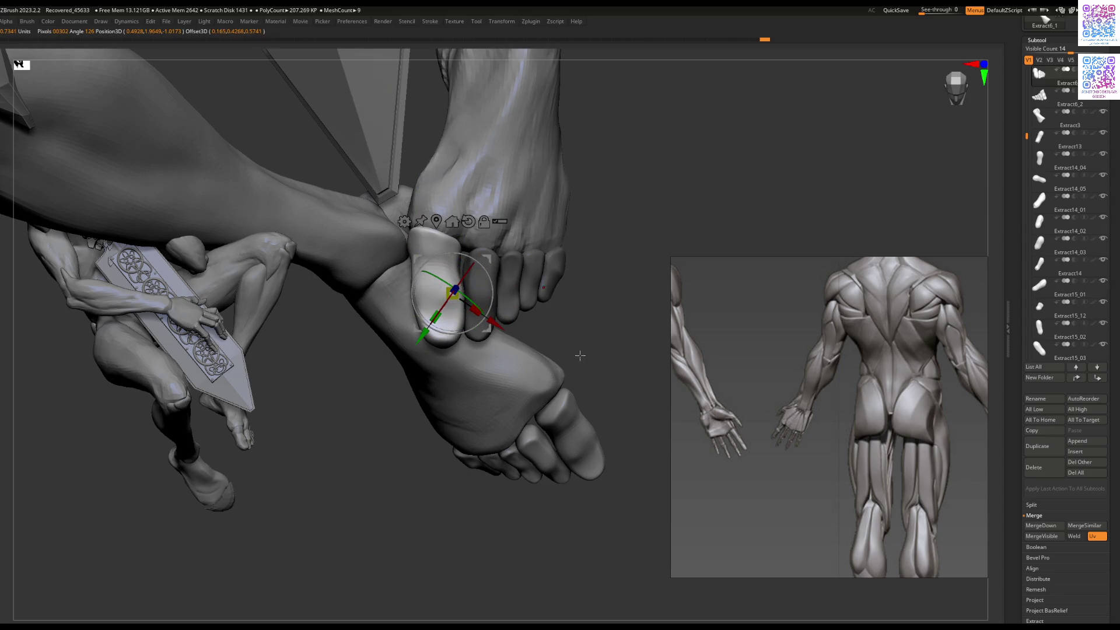
key("Tab")
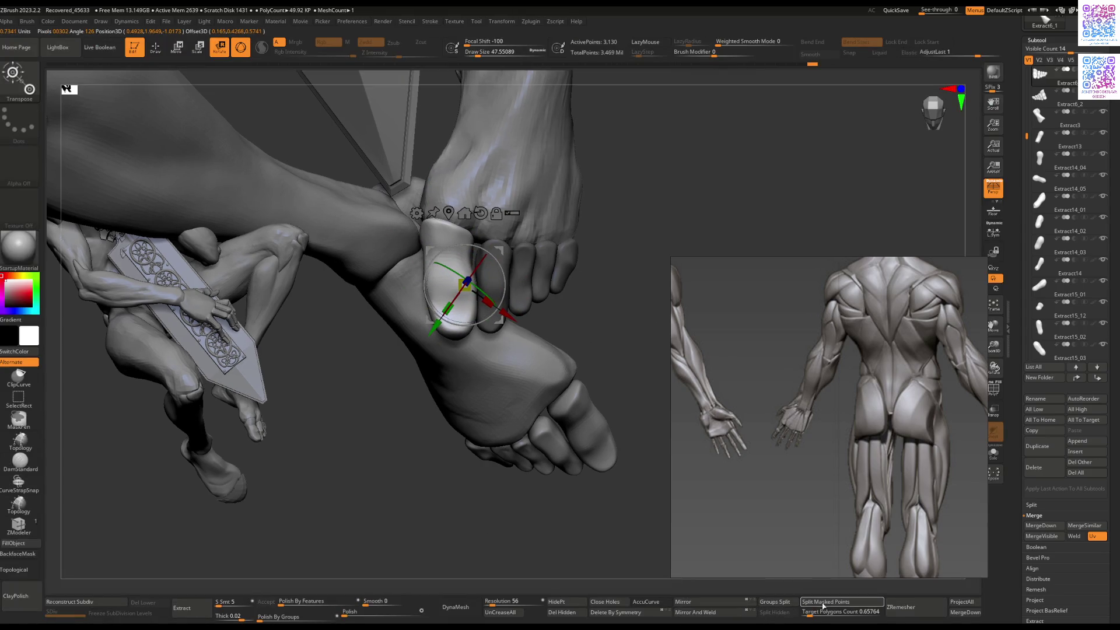
key("Tab")
key("q")
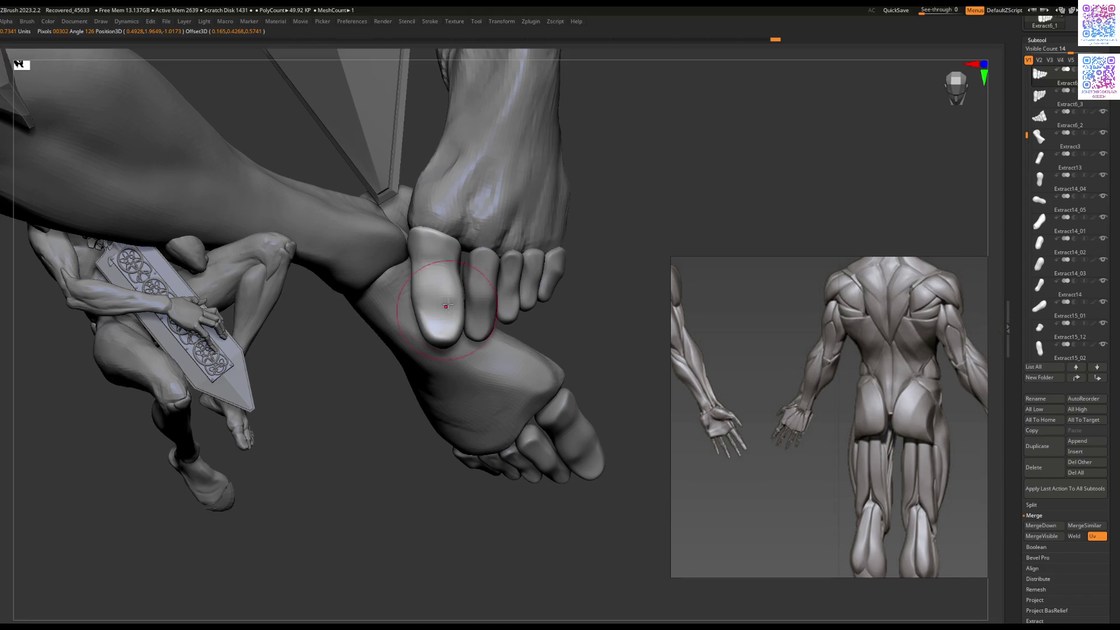
right_click_drag(441, 306, 455, 304)
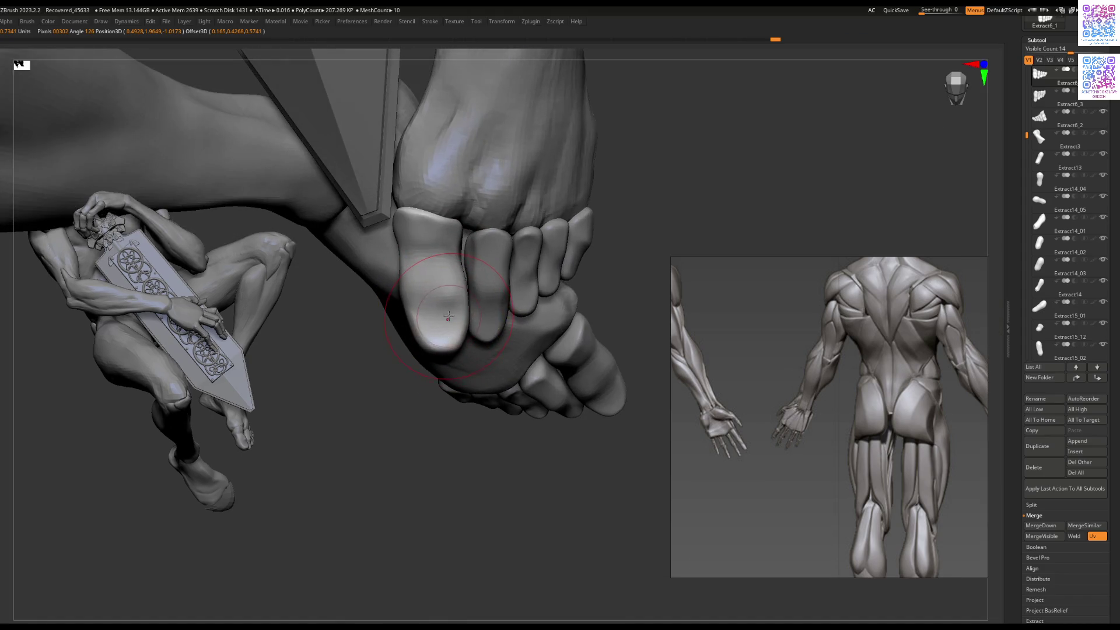
left_click(446, 291, "alt")
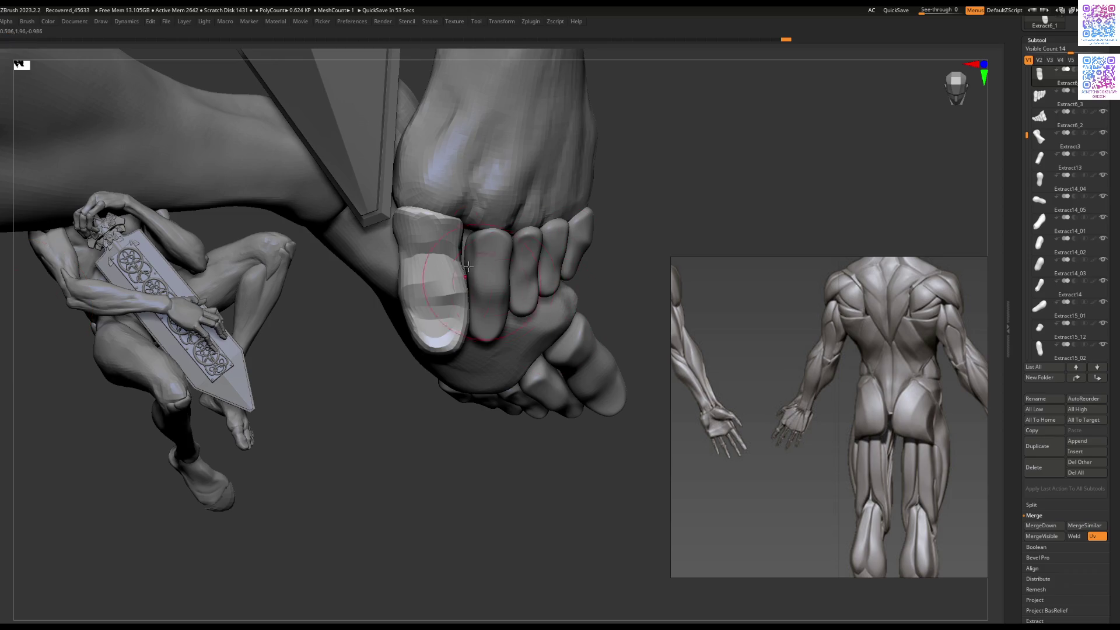
key("ctrl+z")
mouse_move(475, 239)
right_mouse_down()
mouse_move(402, 288)
mouse_move(420, 262)
mouse_move(459, 263)
right_mouse_up()
right_click(443, 257)
left_click(401, 287, "alt")
Step: Sculpt the big toe's tip and smooth it so it sits with the other toes
mouse_move(449, 274)
left_mouse_down()
mouse_move(458, 267)
mouse_move(436, 314)
left_mouse_up()
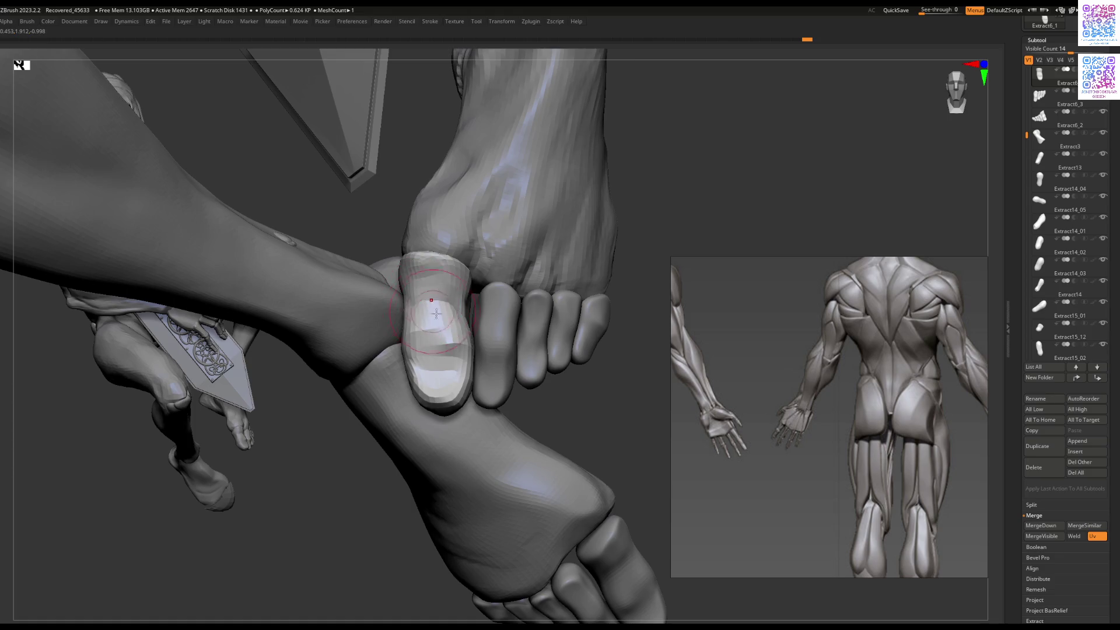
right_click_drag(429, 301, 434, 342)
key("space")
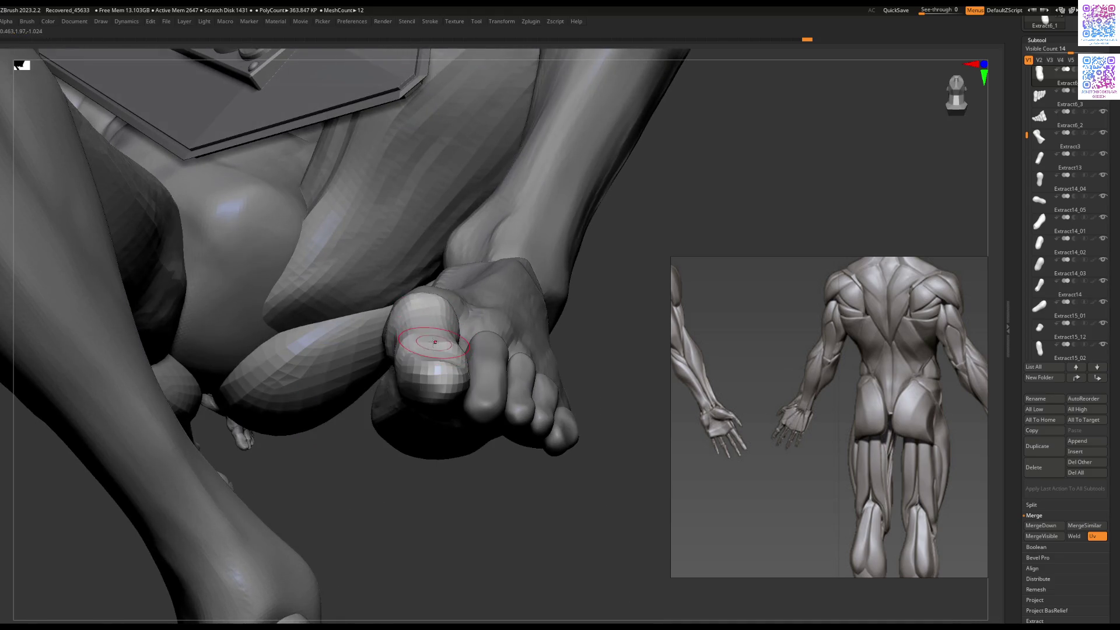
left_click_drag(429, 338, 432, 334)
mouse_move(432, 334)
right_mouse_down()
mouse_move(470, 286)
mouse_move(460, 283)
right_mouse_up()
left_click_drag(481, 315, 487, 315)
mouse_move(487, 315)
right_mouse_down()
mouse_move(446, 321)
mouse_move(495, 282)
mouse_move(650, 307)
mouse_move(532, 348)
mouse_move(520, 382)
mouse_move(530, 418)
right_mouse_up()
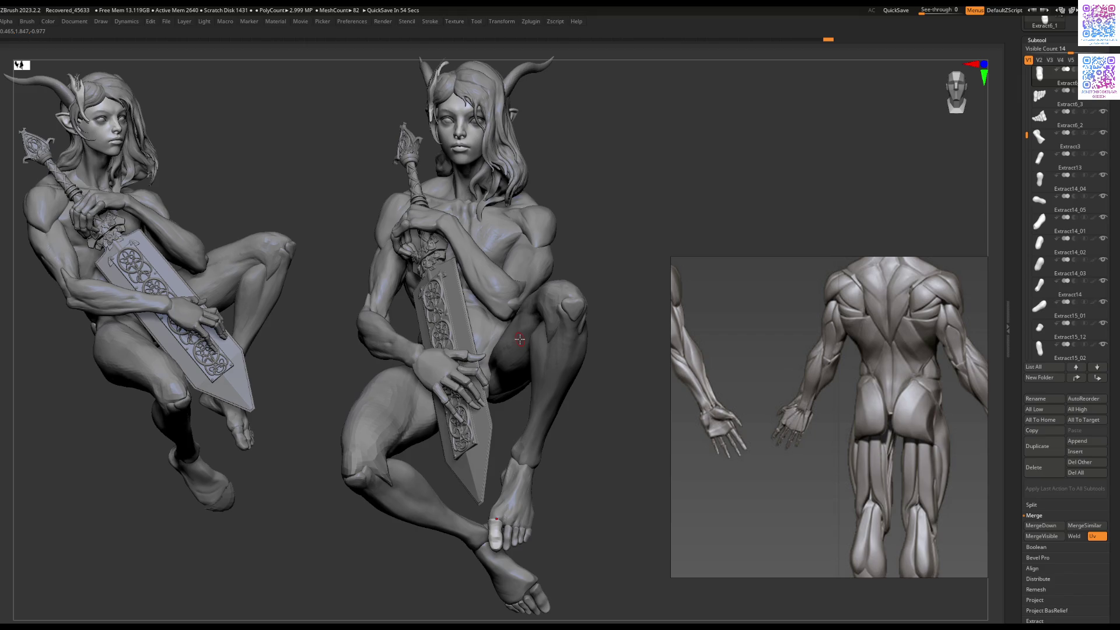
Step: Select and isolate the second figure's Elf_with_sword_04 body
mouse_move(523, 298)
right_mouse_down()
mouse_move(499, 242)
mouse_move(457, 325)
mouse_move(508, 271)
mouse_move(449, 287)
mouse_move(462, 255)
mouse_move(476, 274)
mouse_move(521, 280)
right_mouse_up()
left_click(450, 286, "alt")
left_click(513, 274, "alt")
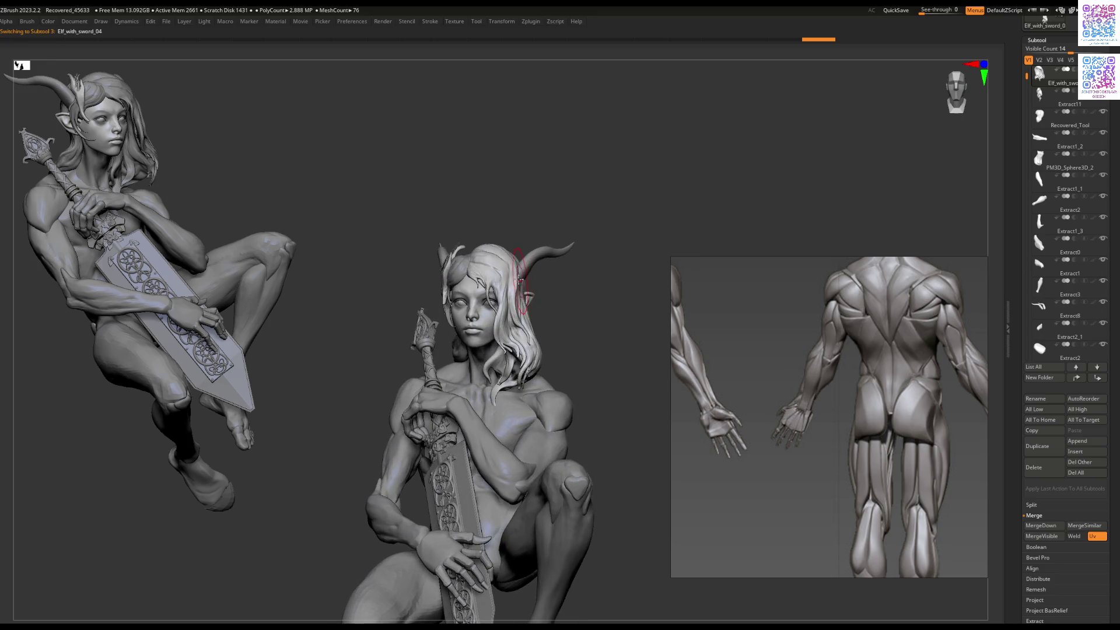
key("space")
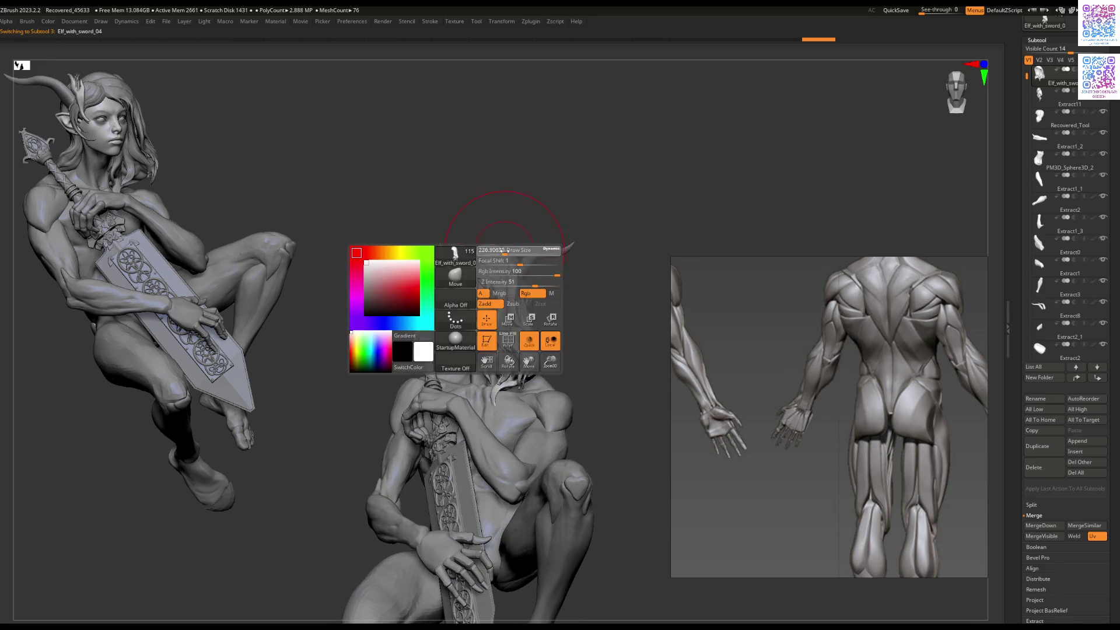
left_click(521, 286, "alt")
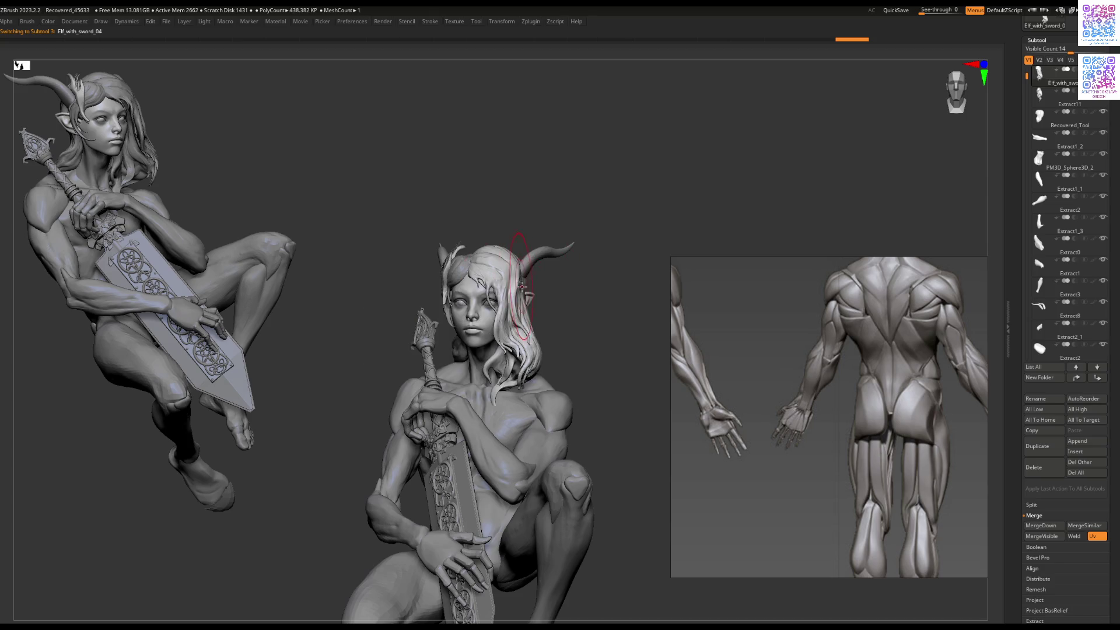
mouse_move(527, 293)
right_mouse_down()
mouse_move(542, 272)
mouse_move(513, 256)
right_mouse_up()
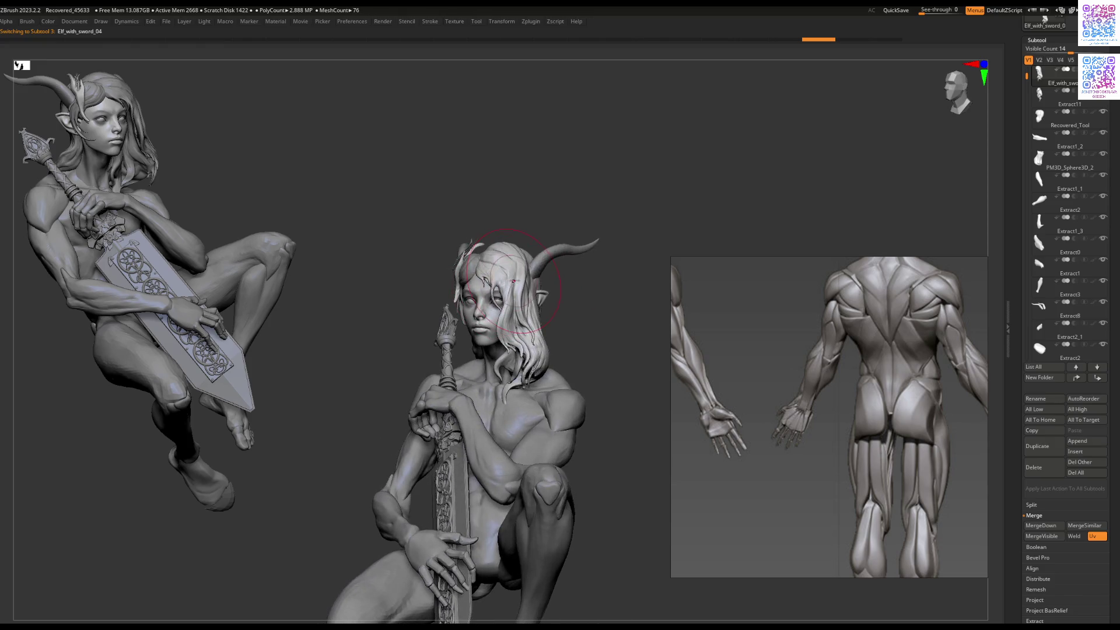
Step: Turn the second figure to show its legs, then select the Extract3 foot and frame it close up
key("space")
right_click_drag(519, 249, 525, 278)
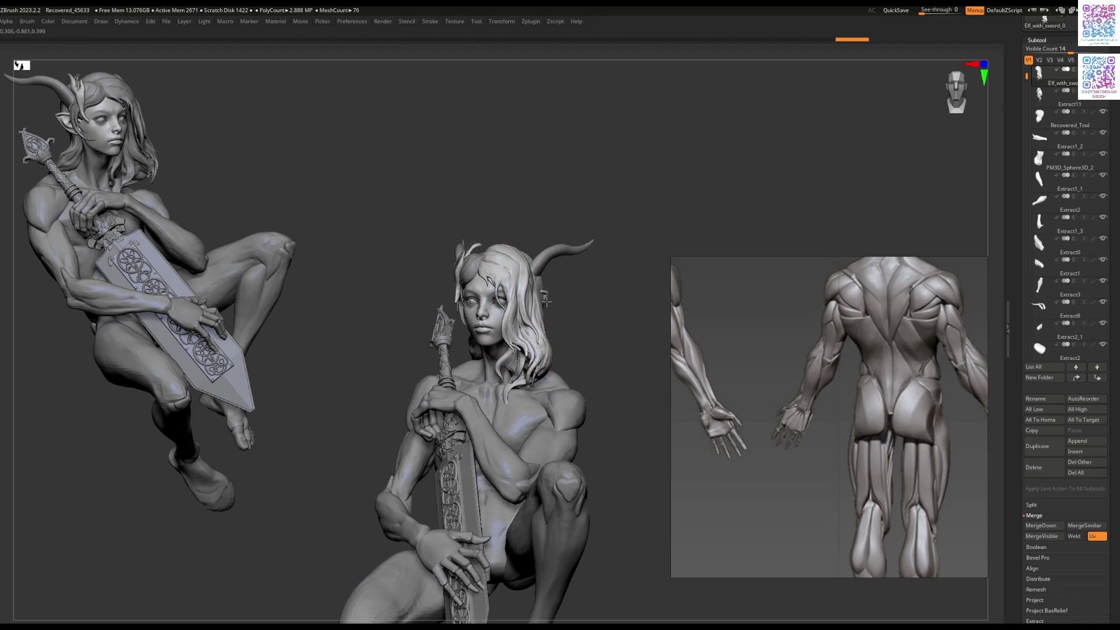
right_click_drag(546, 301, 554, 296)
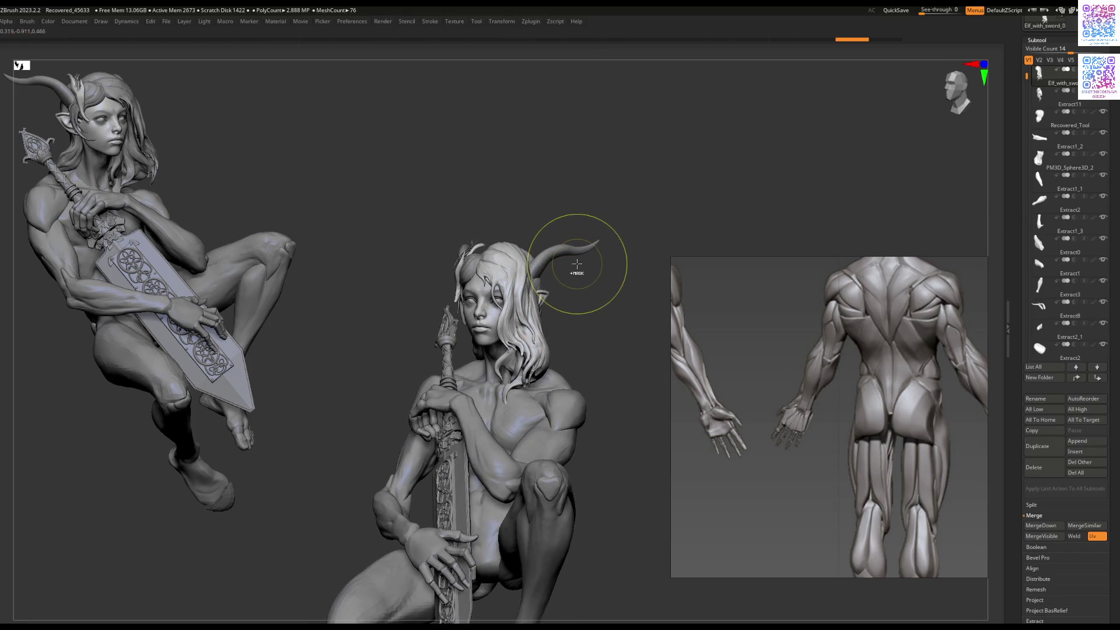
mouse_move(490, 260)
right_mouse_down("ctrl")
mouse_move(500, 254)
mouse_move(491, 213)
mouse_move(499, 169)
mouse_move(521, 326)
mouse_move(576, 271)
right_mouse_up("ctrl")
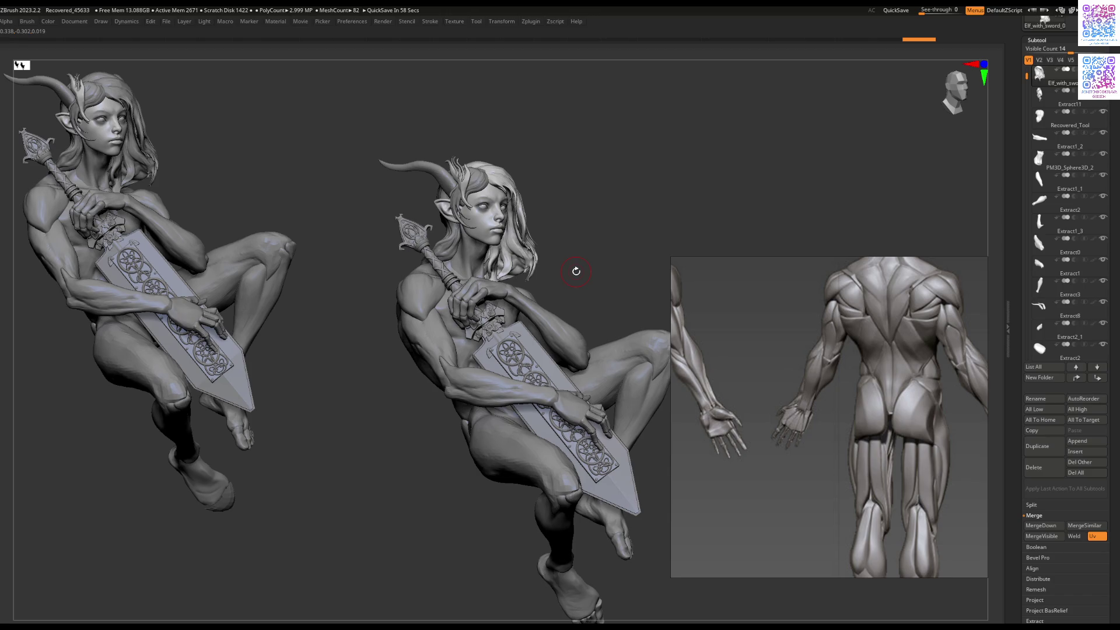
right_click_drag(571, 302, 496, 381)
left_click(505, 445, "alt")
mouse_move(505, 445)
right_mouse_down("alt")
mouse_move(521, 368)
mouse_move(545, 339)
right_mouse_up("alt")
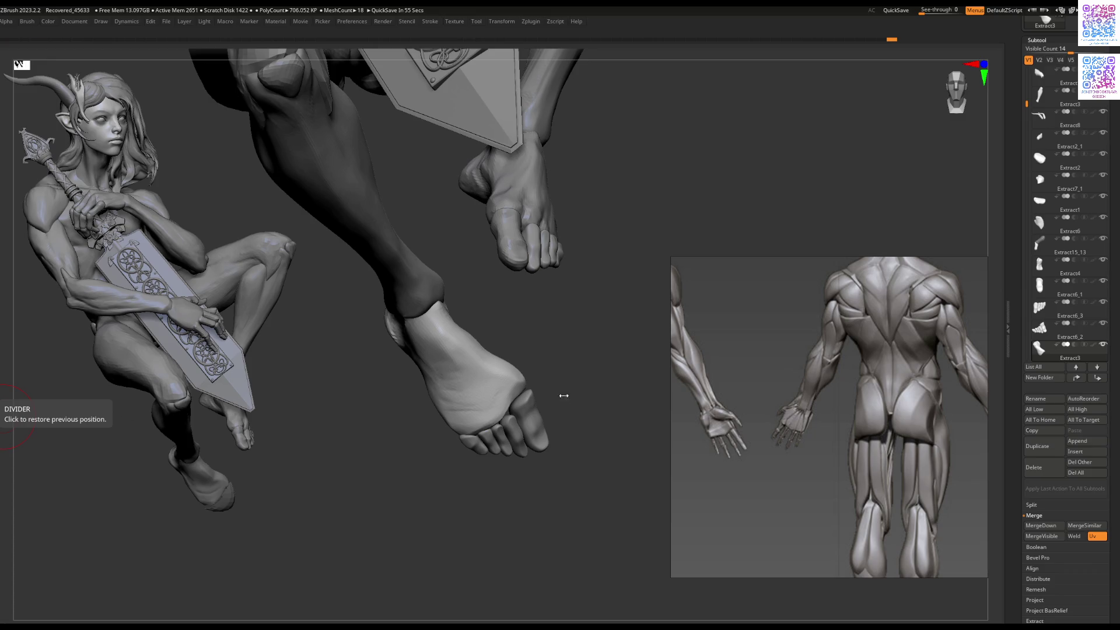
Step: Undo the last change, inspect the foot's sole, and select the Extract2 ankle piece
key("ctrl+z")
mouse_move(508, 385)
right_mouse_down()
mouse_move(529, 396)
mouse_move(556, 333)
mouse_move(494, 386)
right_mouse_up()
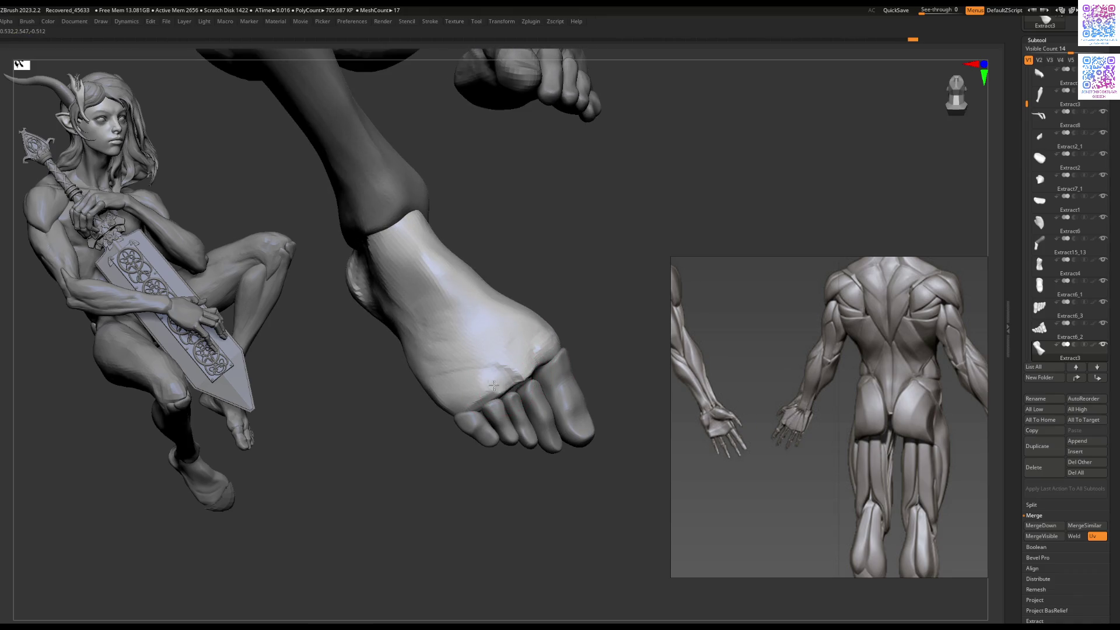
mouse_move(488, 362)
right_mouse_down()
mouse_move(506, 357)
mouse_move(500, 296)
mouse_move(466, 388)
right_mouse_up()
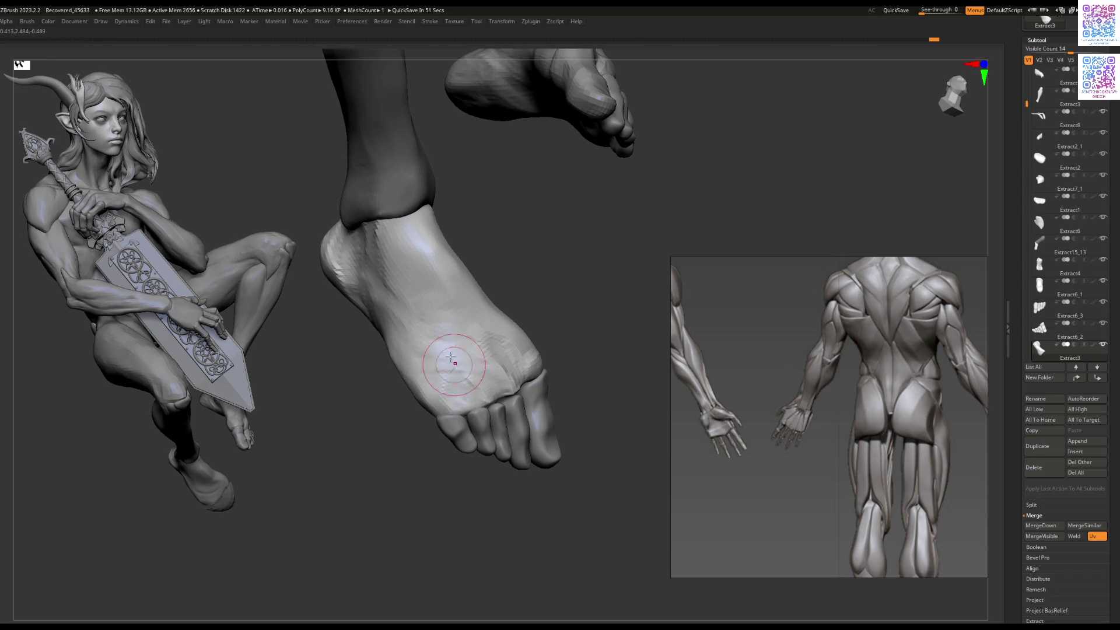
right_click(421, 315)
right_click_drag(421, 315, 405, 312)
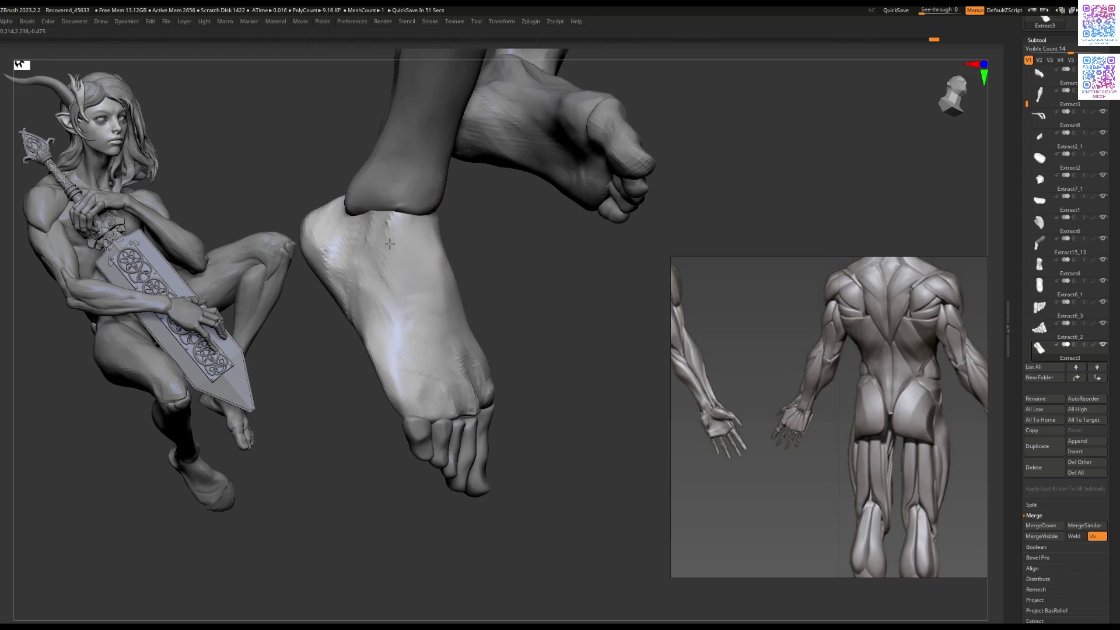
right_click_drag(396, 252, 387, 318)
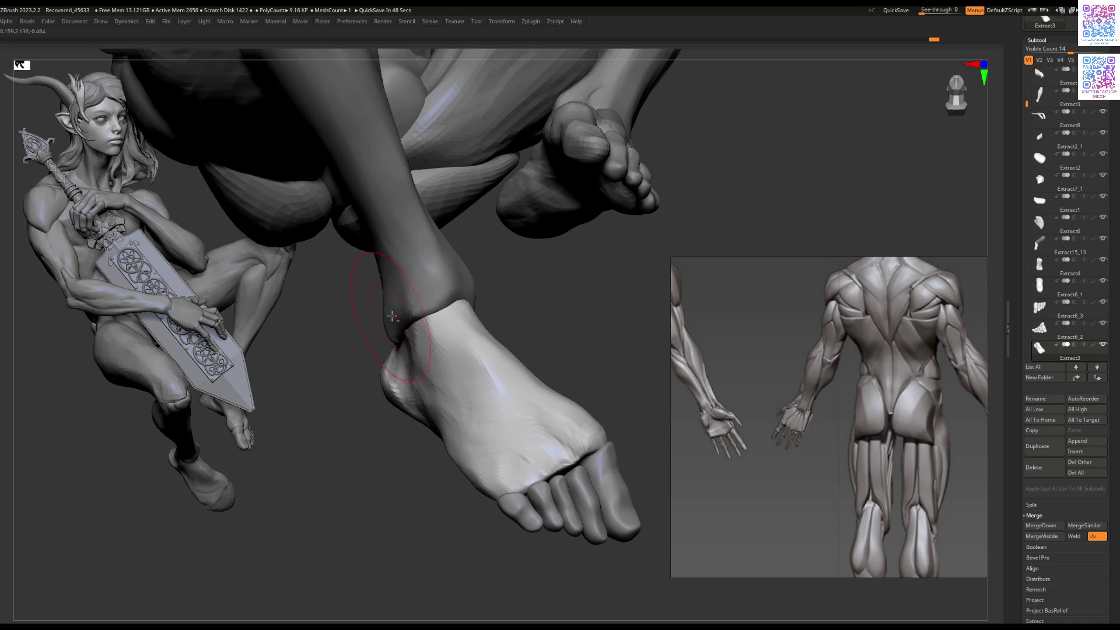
right_click(387, 317)
left_click(387, 318, "alt")
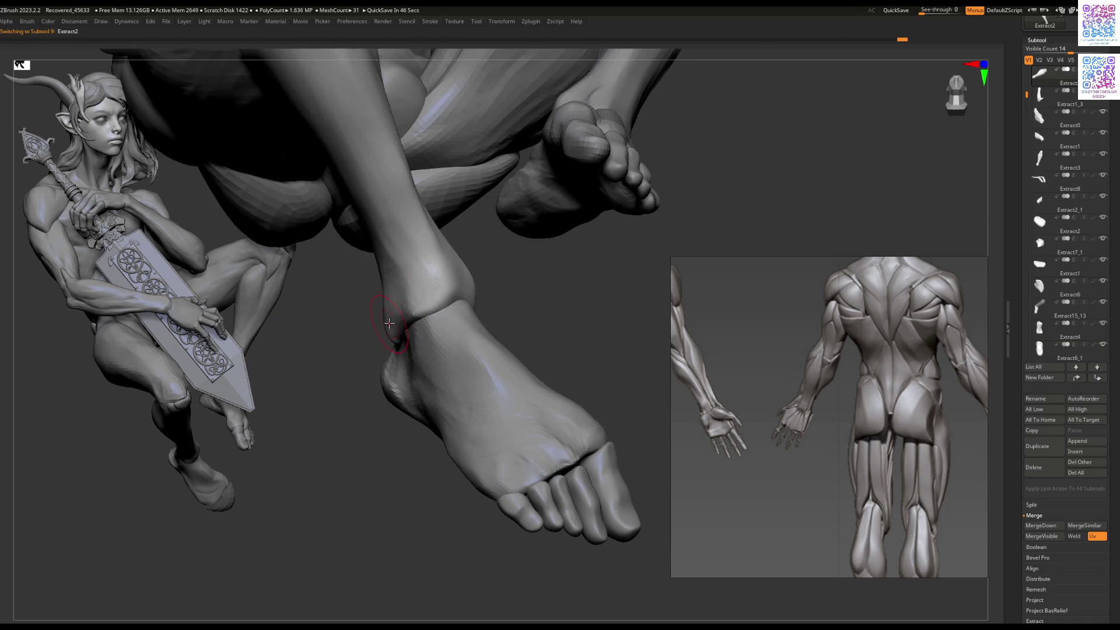
Step: Smooth the heel-ankle crease on Extract2 into a rounded heel, then zoom out to the whole figure
mouse_move(392, 344)
right_mouse_down()
mouse_move(387, 312)
mouse_move(495, 324)
mouse_move(513, 271)
right_mouse_up()
mouse_move(511, 314)
right_mouse_down()
mouse_move(491, 269)
mouse_move(460, 287)
right_mouse_up()
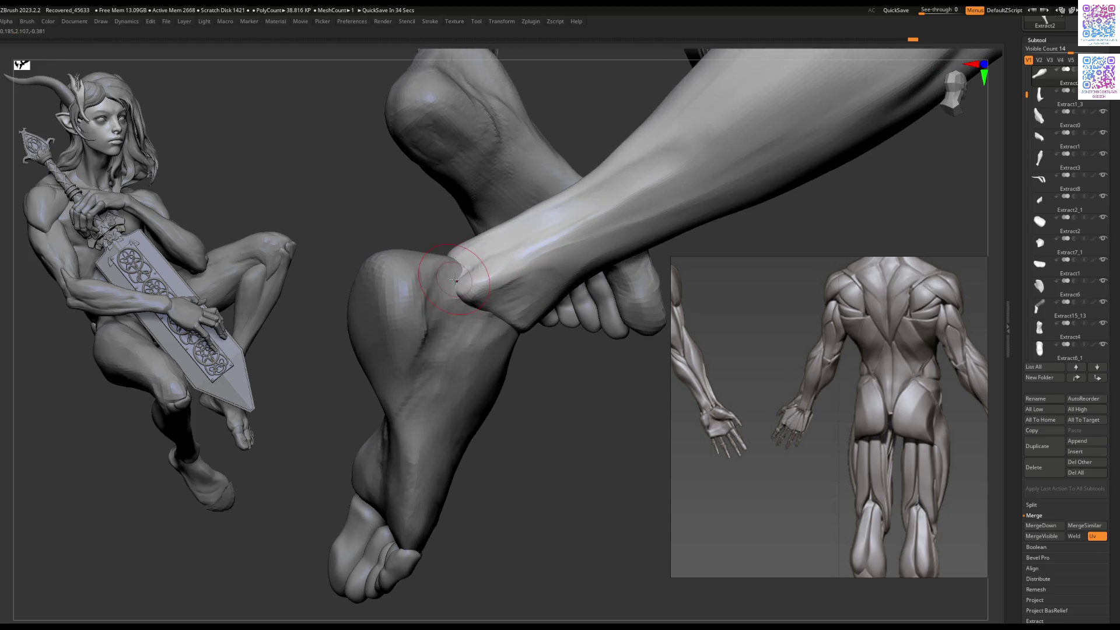
mouse_move(455, 285)
left_mouse_down()
mouse_move(507, 239)
mouse_move(496, 295)
left_mouse_up()
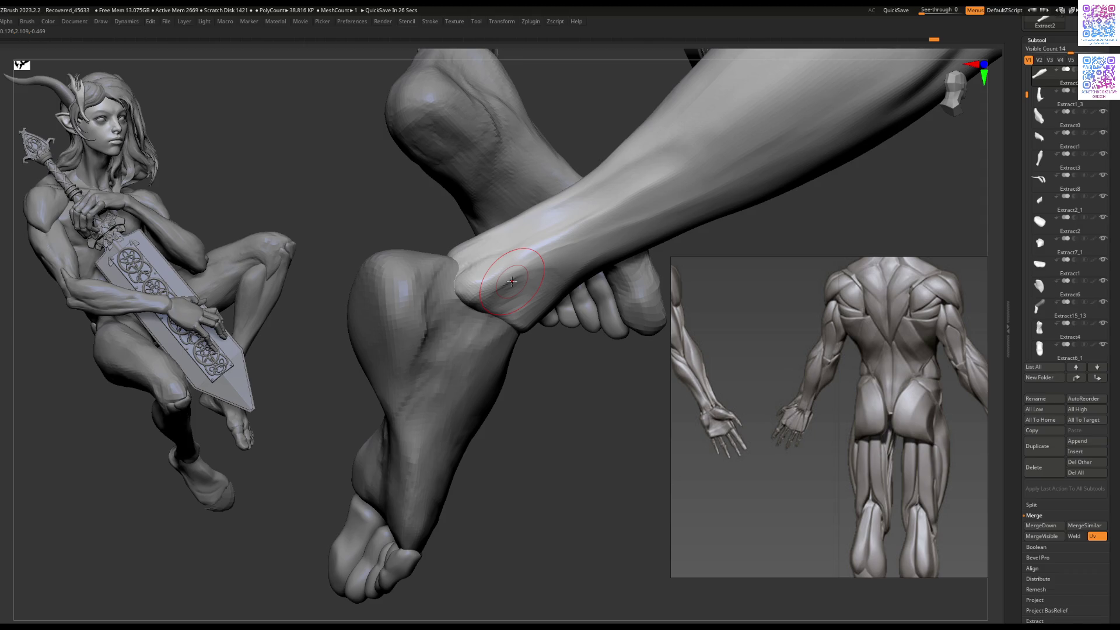
mouse_move(511, 281)
right_mouse_down()
mouse_move(500, 264)
mouse_move(487, 272)
right_mouse_up()
mouse_move(488, 276)
left_mouse_down()
mouse_move(496, 251)
mouse_move(484, 257)
mouse_move(502, 245)
mouse_move(482, 282)
left_mouse_up()
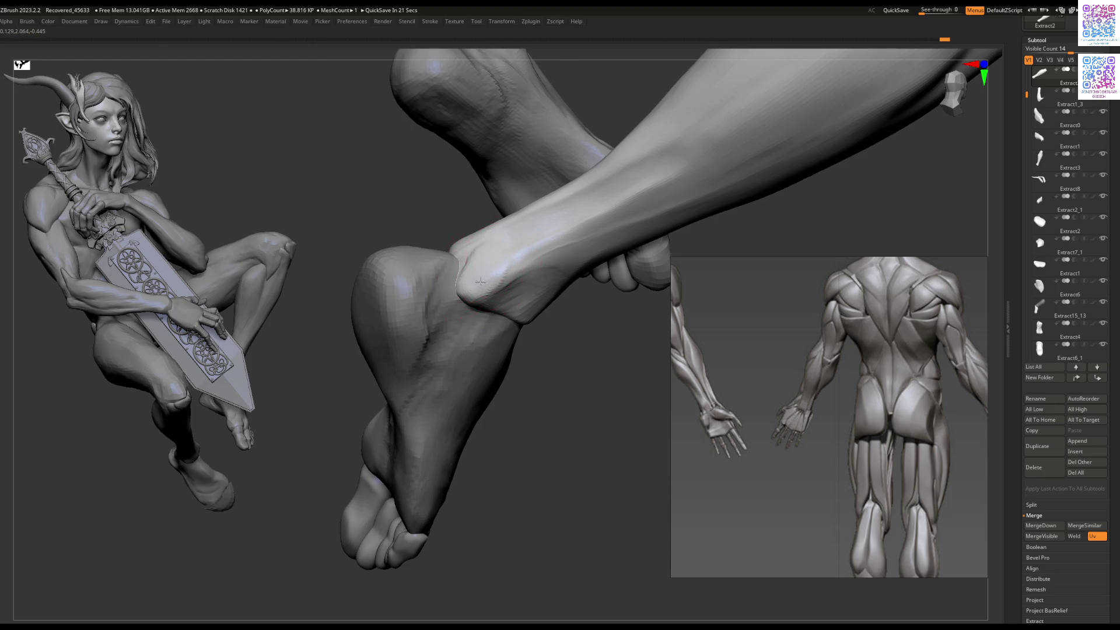
right_click_drag(481, 302, 448, 299)
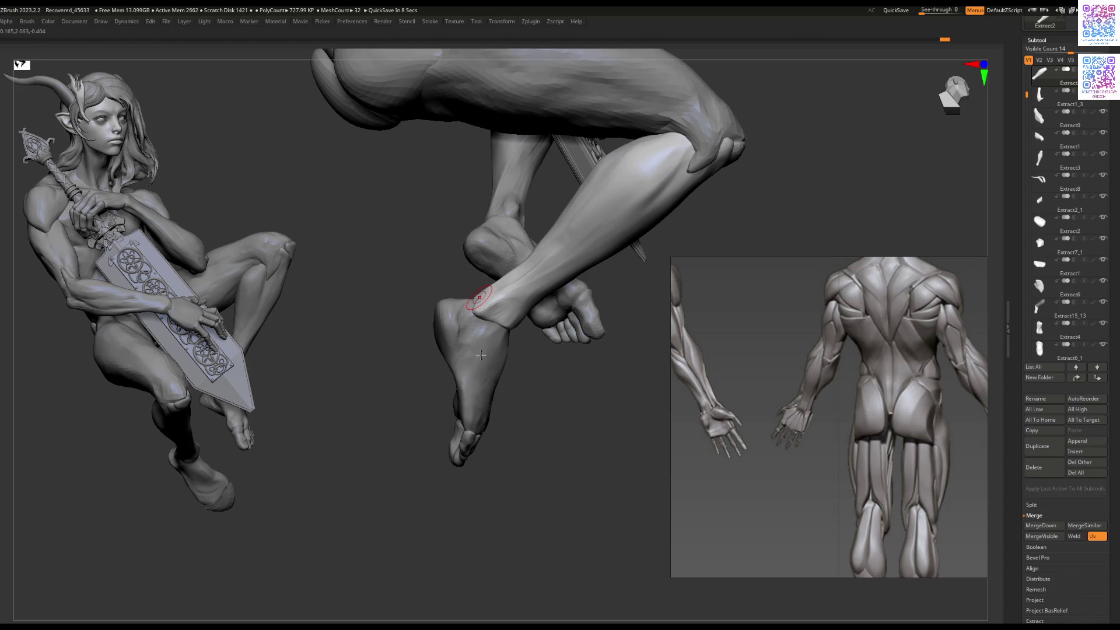
mouse_move(481, 355)
right_mouse_down()
mouse_move(477, 325)
mouse_move(455, 316)
right_mouse_up()
left_click_drag(455, 316, 452, 320)
right_click_drag(453, 319, 490, 302)
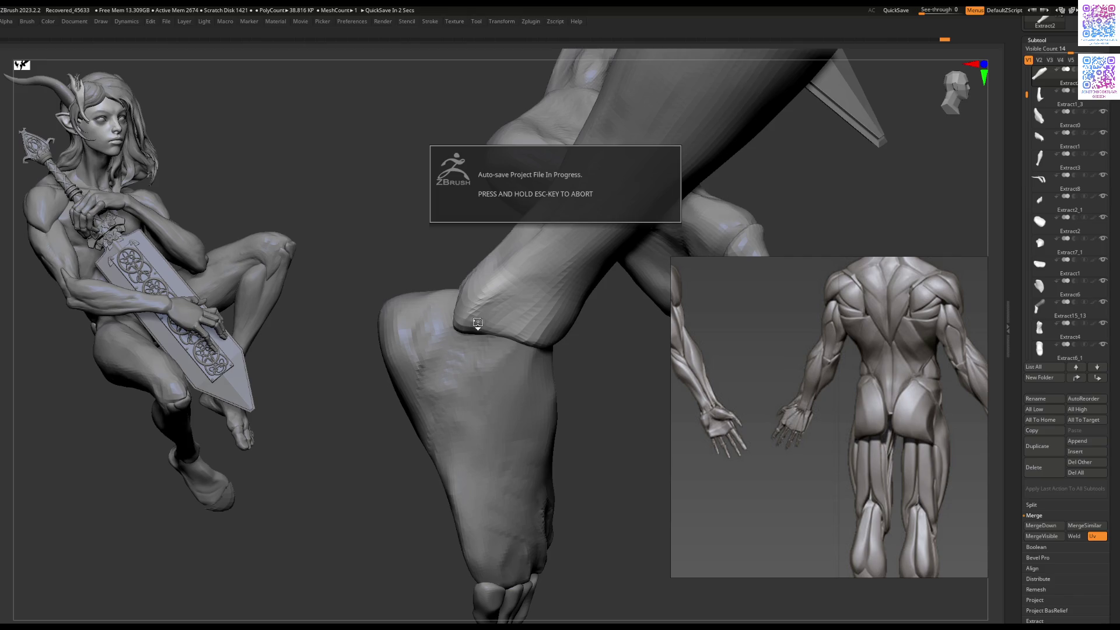
mouse_move(498, 305)
right_mouse_down()
mouse_move(480, 309)
mouse_move(485, 282)
right_mouse_up()
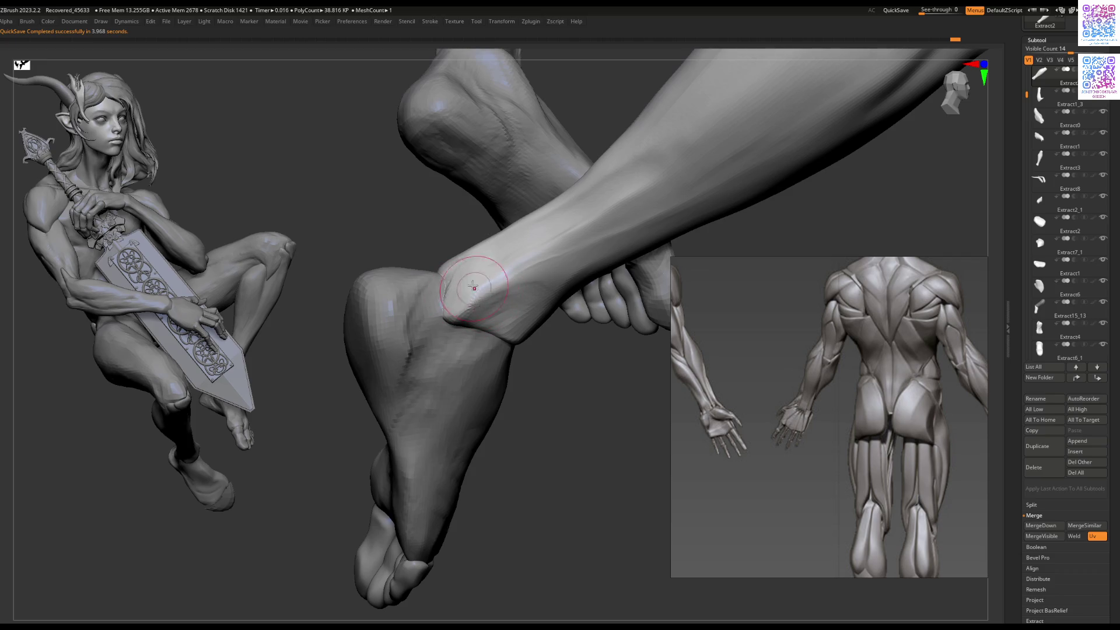
right_click_drag(493, 301, 472, 292)
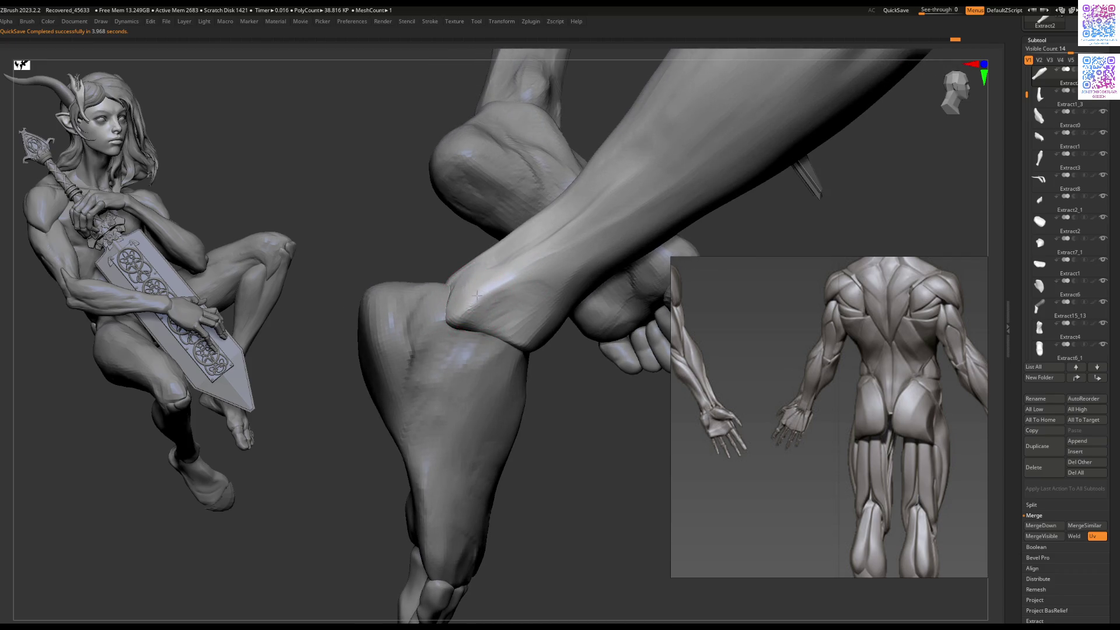
mouse_move(450, 438)
right_mouse_down()
mouse_move(446, 319)
mouse_move(461, 349)
mouse_move(467, 296)
mouse_move(455, 286)
mouse_move(449, 309)
mouse_move(448, 321)
mouse_move(468, 286)
mouse_move(483, 382)
mouse_move(493, 305)
mouse_move(481, 316)
mouse_move(490, 332)
mouse_move(430, 339)
mouse_move(382, 401)
mouse_move(355, 406)
mouse_move(467, 359)
mouse_move(461, 317)
mouse_move(460, 327)
mouse_move(544, 287)
mouse_move(567, 375)
mouse_move(527, 317)
mouse_move(555, 429)
mouse_move(493, 347)
mouse_move(475, 368)
mouse_move(476, 339)
mouse_move(465, 375)
mouse_move(478, 393)
mouse_move(467, 338)
mouse_move(498, 318)
mouse_move(472, 394)
right_mouse_up()
Step: Select the Extract3 foot, frame its toes, and drop it to a lower subdivision level
left_click(493, 347, "alt")
key("space")
key("shift+d")
key("Tab")
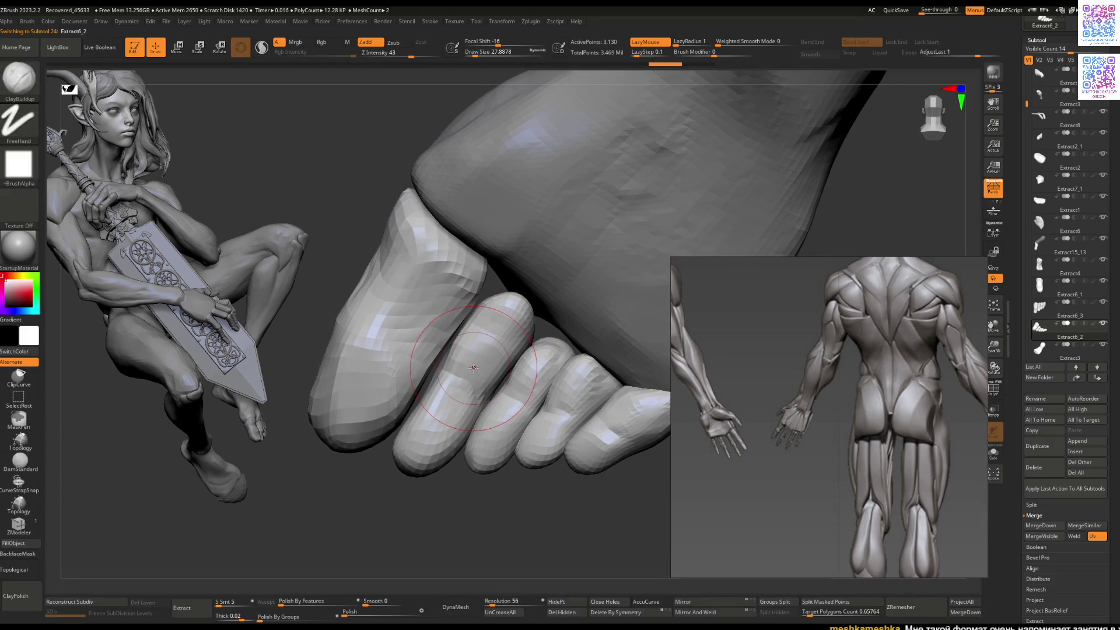
mouse_move(459, 389)
right_mouse_down()
mouse_move(488, 317)
mouse_move(476, 345)
right_mouse_up()
key("Tab")
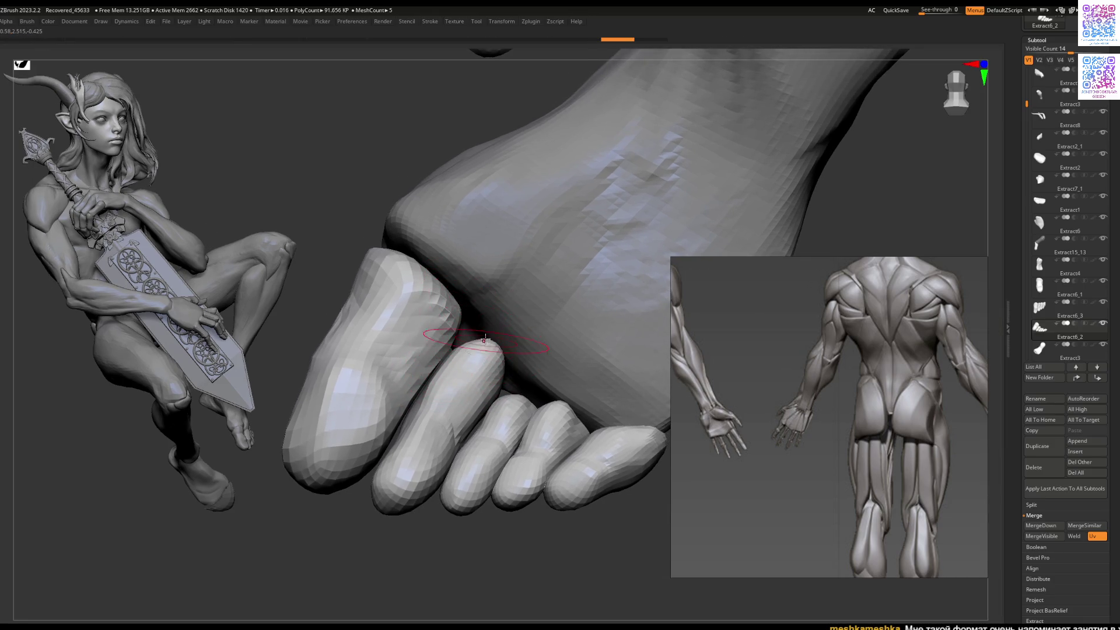
Step: Isolate one small toe with the Transpose gizmo and rotate it into line with its neighbouring toes
right_click(476, 337)
mouse_move(489, 371)
right_mouse_down()
mouse_move(491, 427)
mouse_move(487, 379)
mouse_move(443, 338)
mouse_move(455, 312)
right_mouse_up()
key("w")
left_click(482, 407)
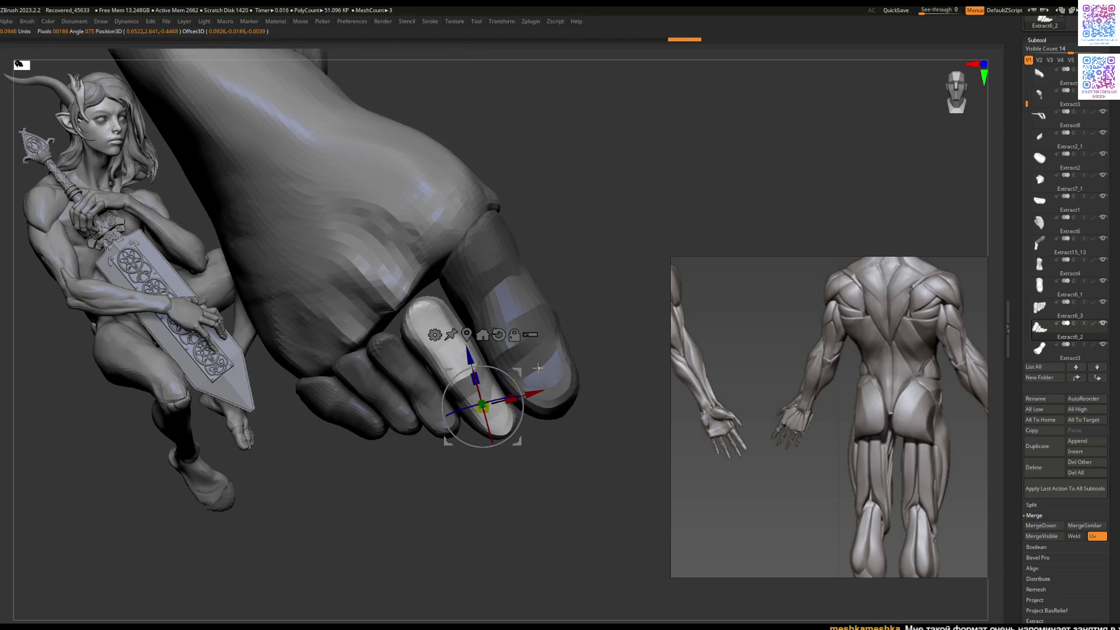
key("q")
mouse_move(451, 366)
right_mouse_down()
mouse_move(467, 359)
mouse_move(412, 396)
mouse_move(488, 359)
right_mouse_up()
key("w")
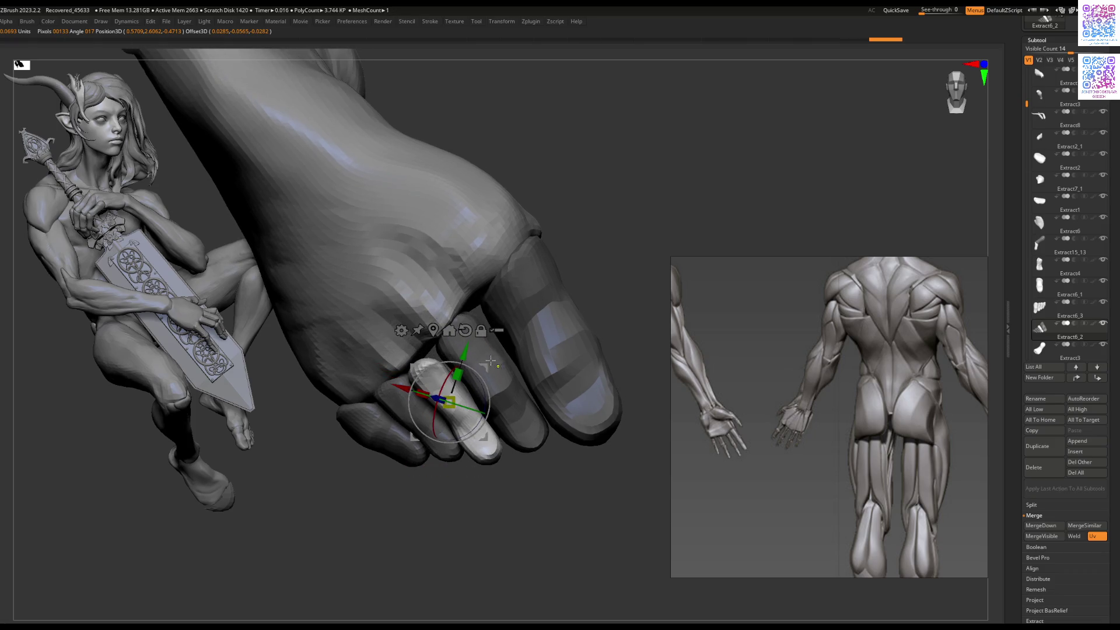
left_click_drag(484, 365, 483, 367)
mouse_move(466, 340)
right_mouse_down()
mouse_move(472, 363)
mouse_move(470, 347)
right_mouse_up()
right_click_drag(433, 420, 410, 425)
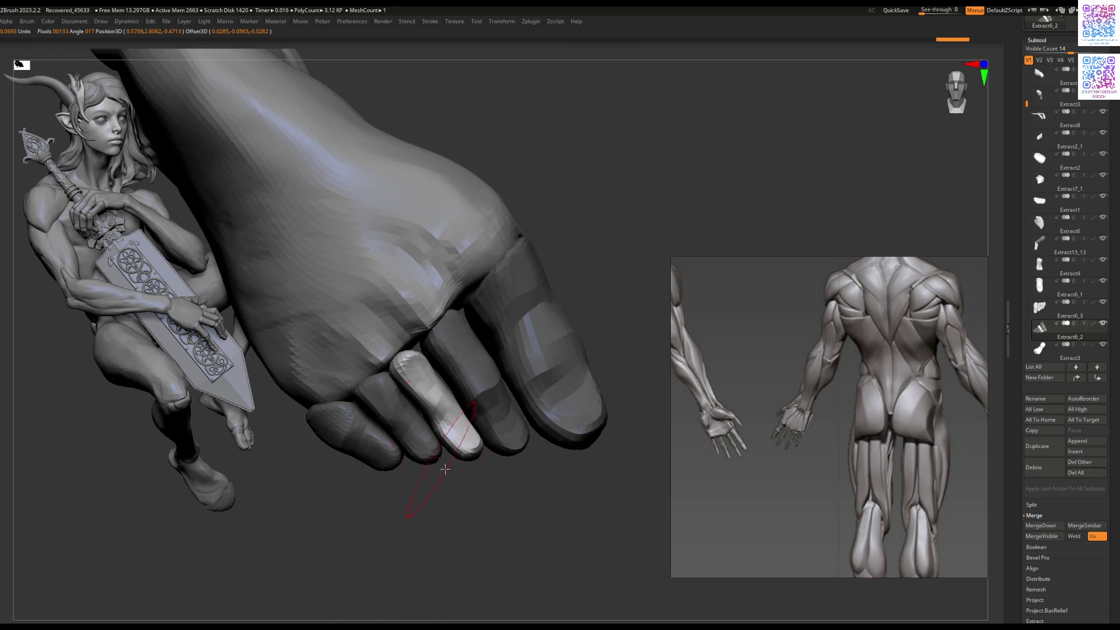
mouse_move(408, 364)
right_mouse_down()
mouse_move(477, 359)
mouse_move(442, 356)
right_mouse_up()
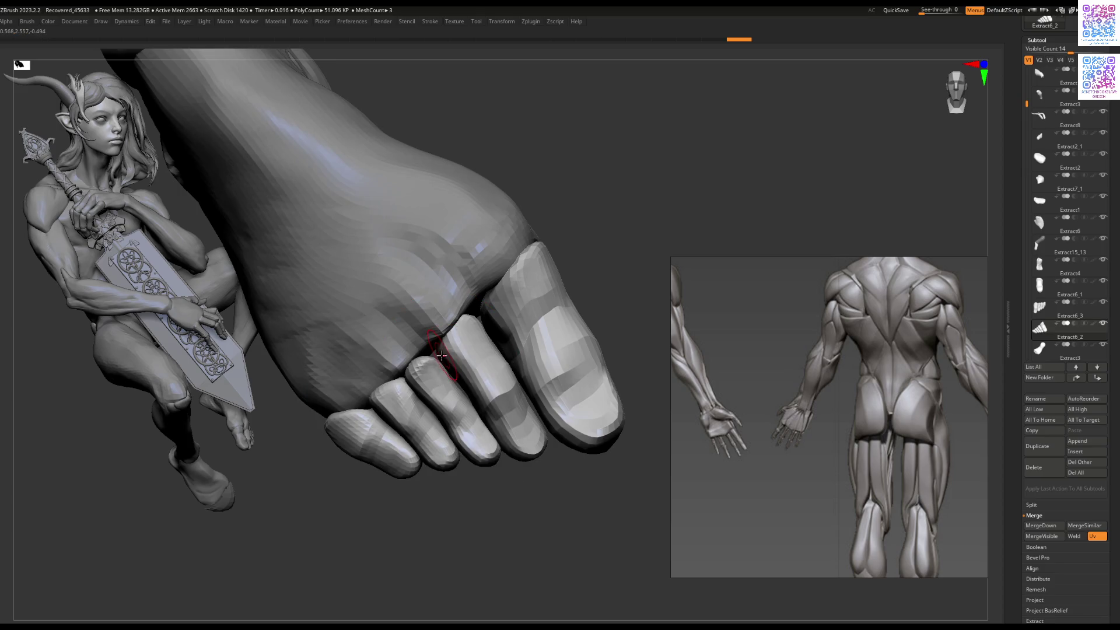
mouse_move(435, 353)
right_mouse_down()
mouse_move(472, 318)
mouse_move(469, 337)
mouse_move(482, 333)
mouse_move(428, 298)
right_mouse_up()
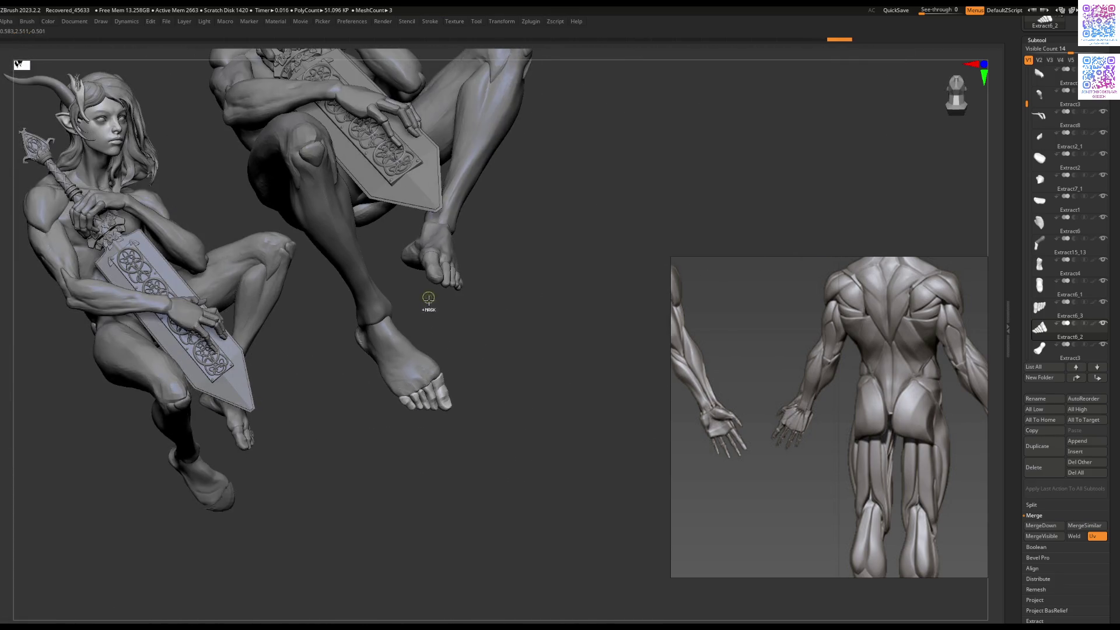
Step: Select the other foot (Extract4) and orbit around it to inspect it
mouse_move(432, 336)
right_mouse_down()
mouse_move(401, 408)
mouse_move(430, 414)
mouse_move(437, 327)
mouse_move(436, 390)
right_mouse_up()
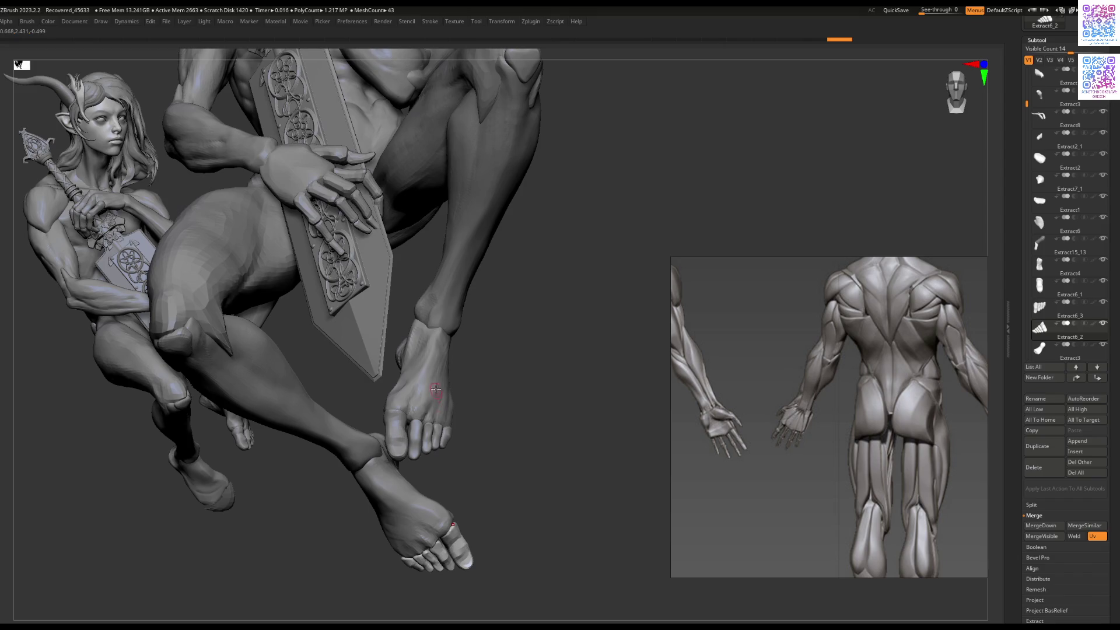
left_click(447, 312, "alt")
right_click_drag(447, 313, 436, 351, "ctrl")
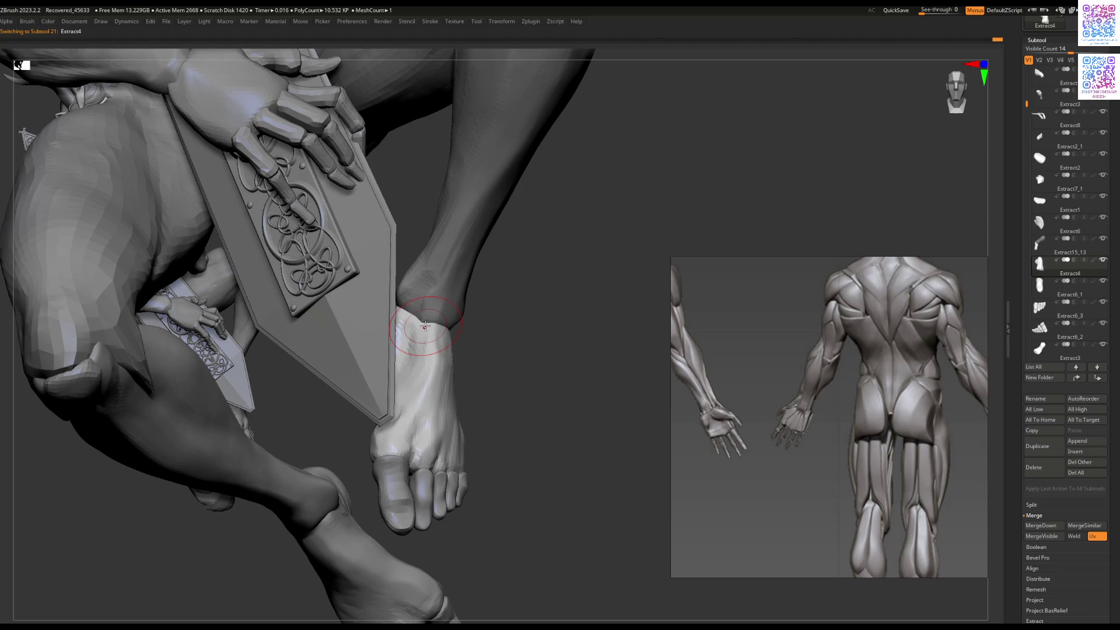
right_click_drag(425, 326, 425, 355)
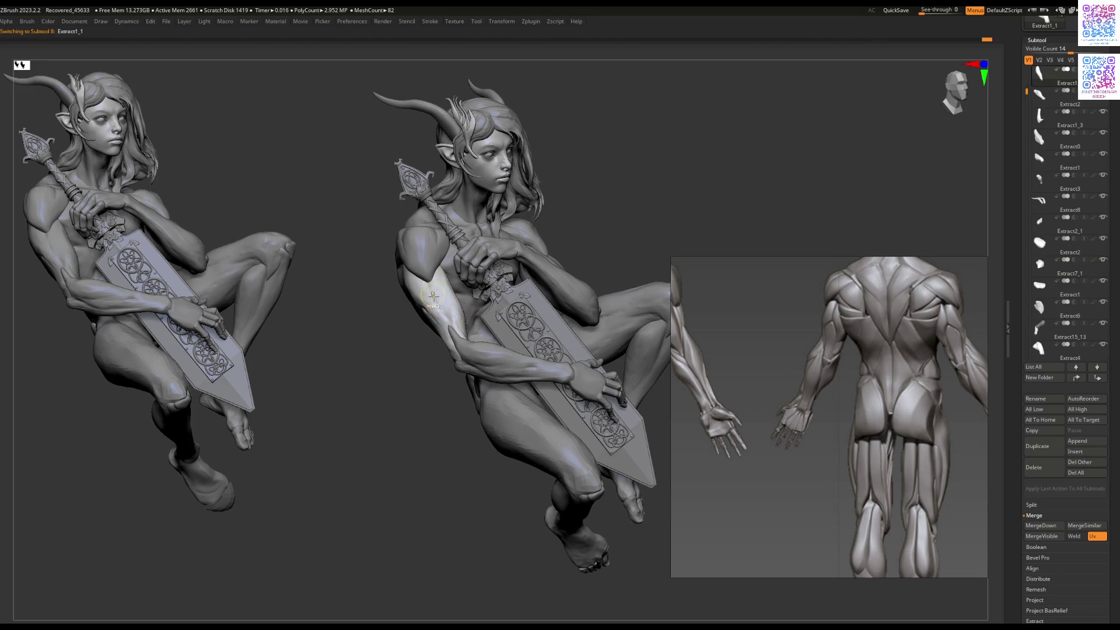
Step: ZRemesh the part at a target polygon count of about 3.9, then restore its two frozen subdivision levels
mouse_move(469, 323)
left_mouse_down()
mouse_move(513, 330)
mouse_move(505, 312)
mouse_move(382, 306)
left_mouse_up()
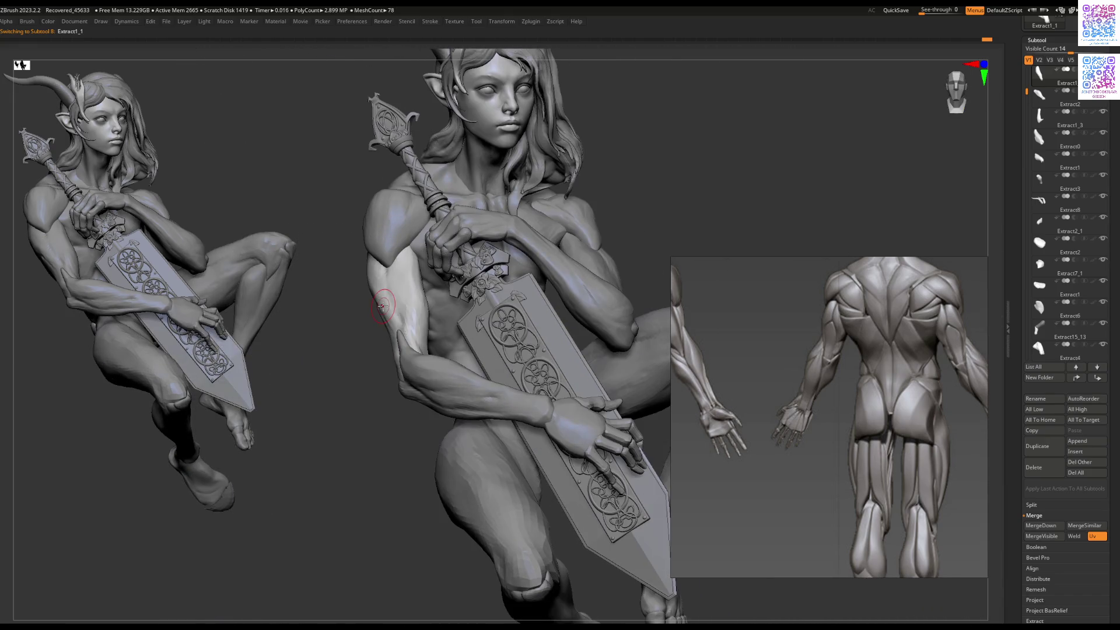
key("Tab")
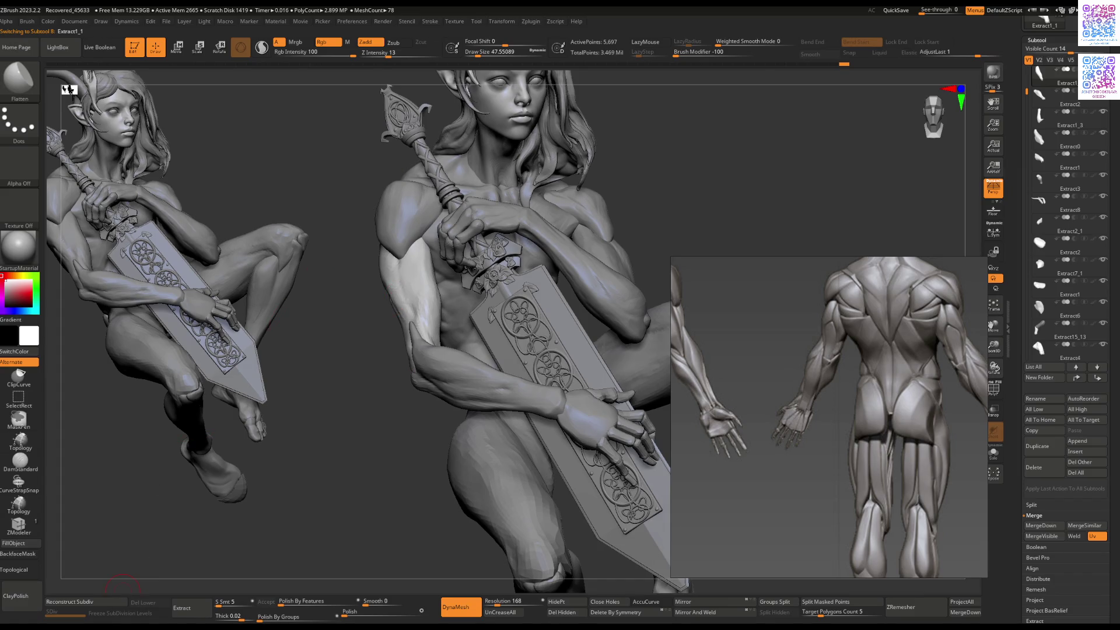
left_click(70, 601)
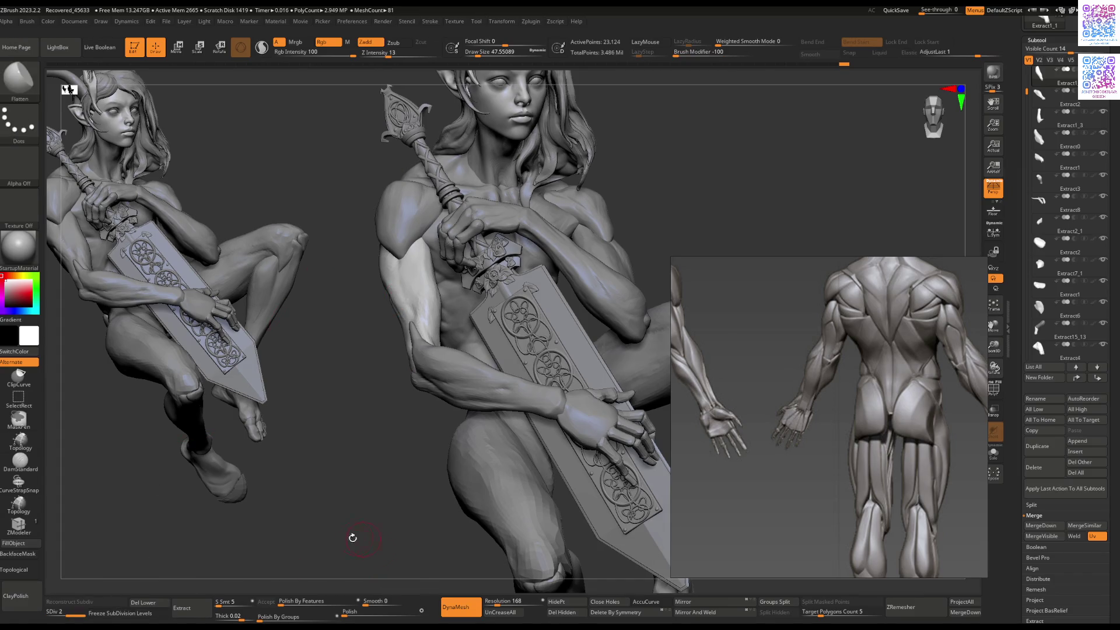
left_click(115, 613)
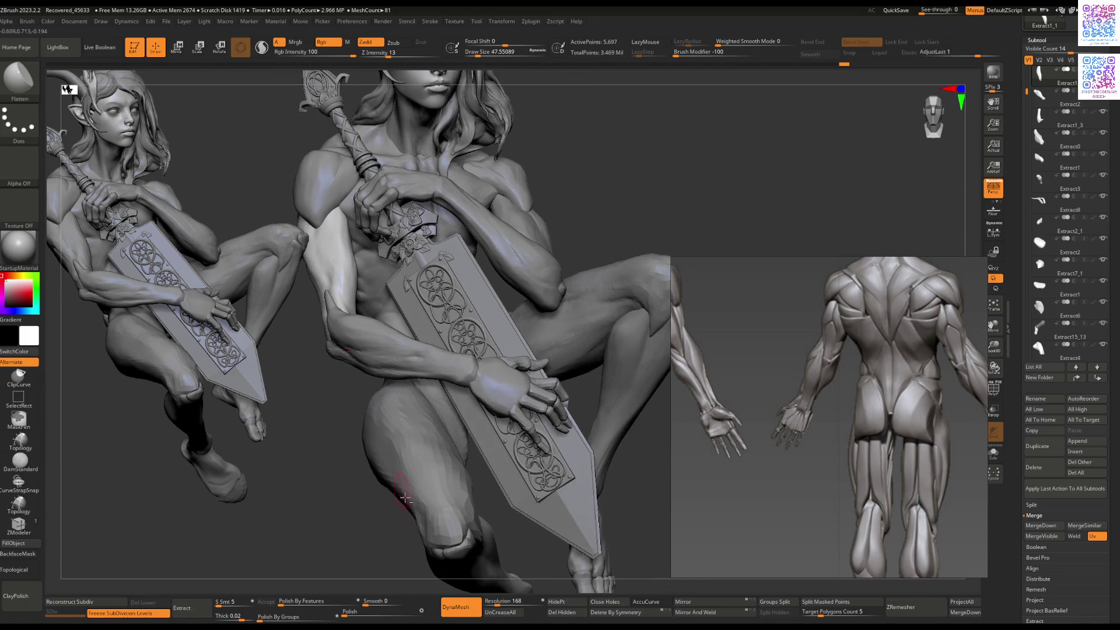
left_click_drag(815, 614, 819, 615)
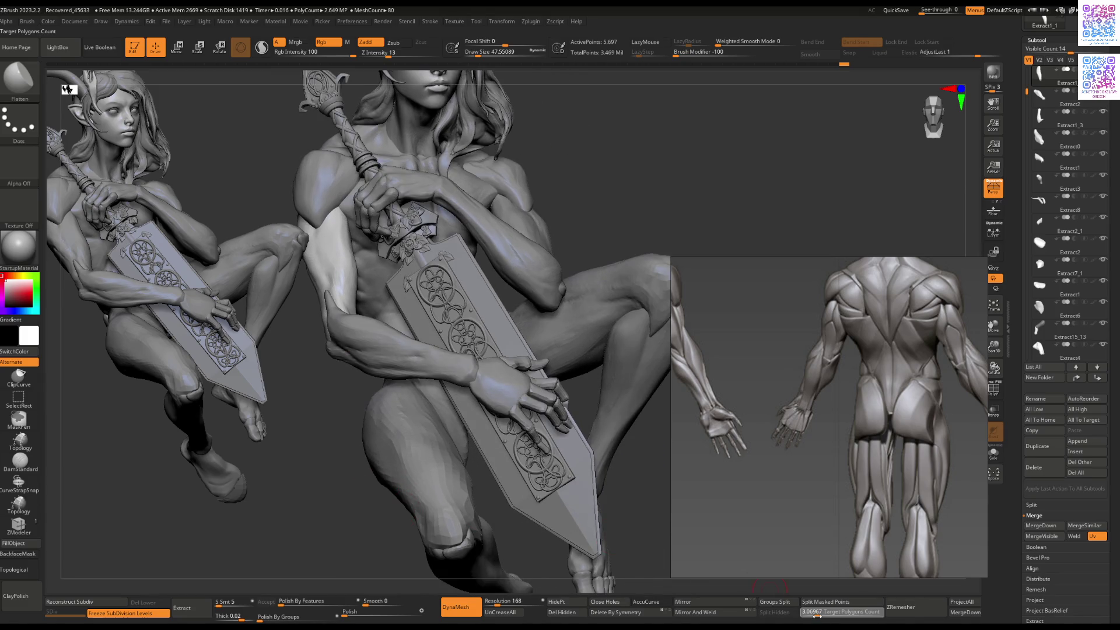
left_click(901, 606)
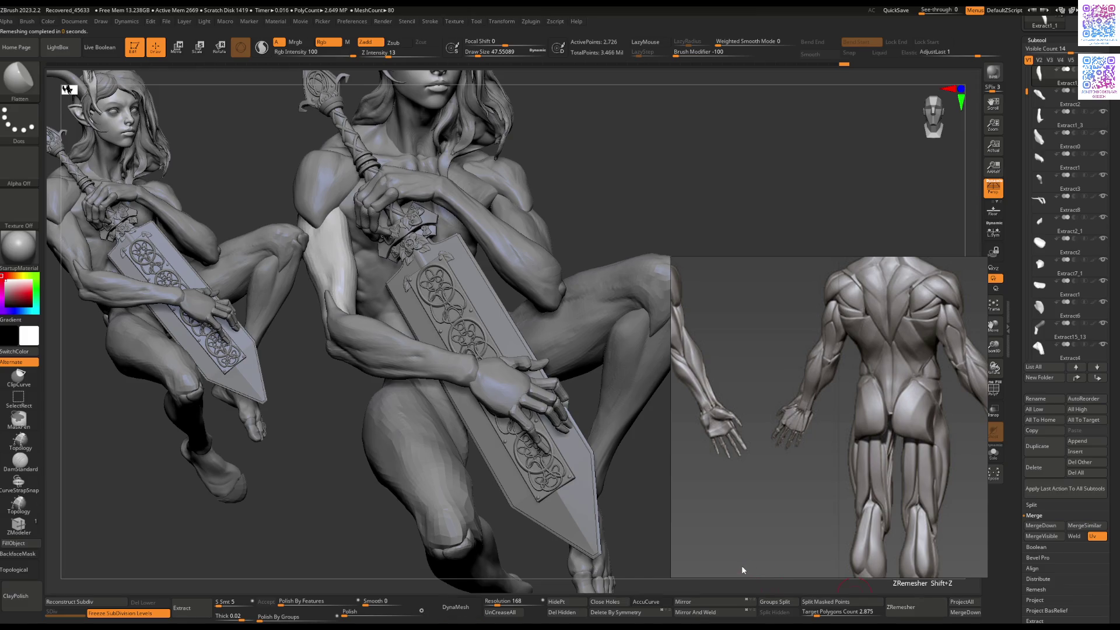
left_click_drag(653, 569, 275, 572)
left_click(120, 613)
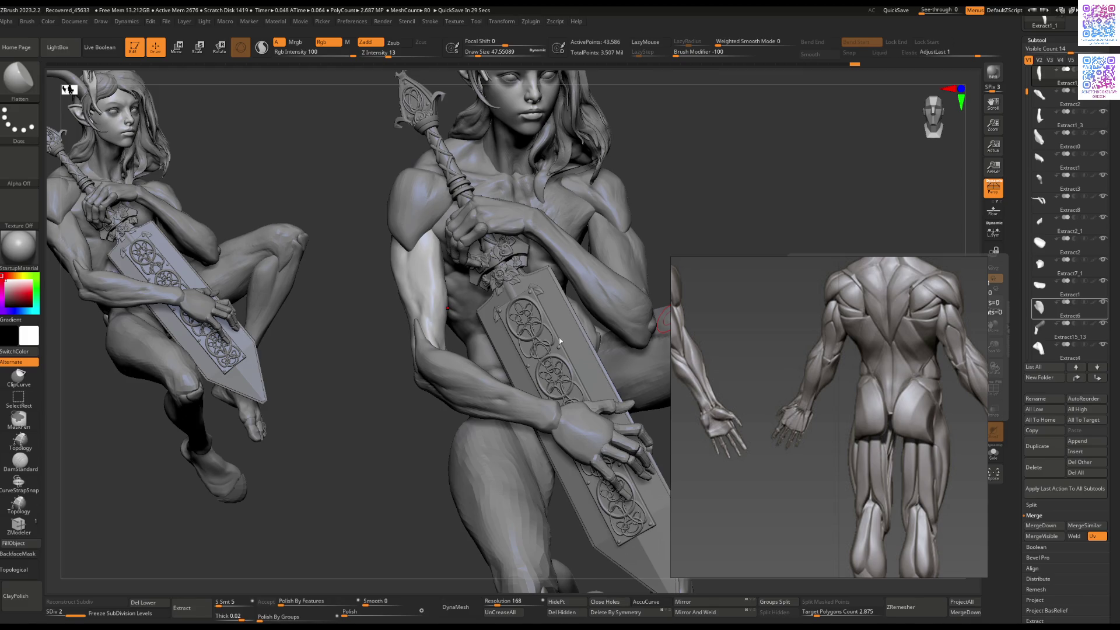
scroll(408, 318, "up", 5)
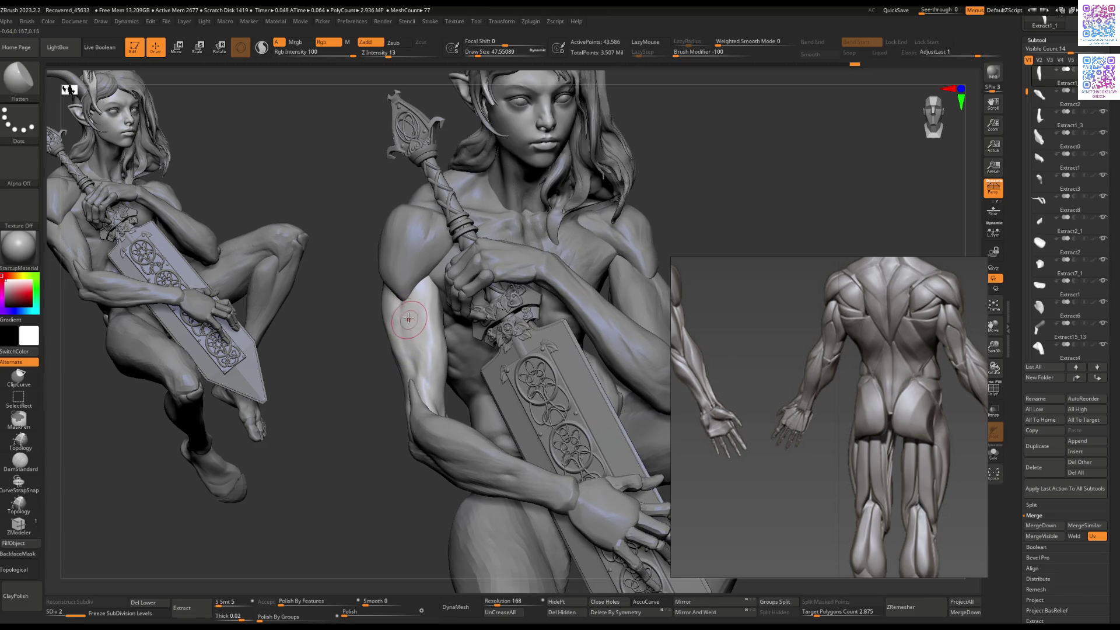
Step: Try the Extract1_2 arm part with the Clay brush, then select the Extract1_1 forearm piece
scroll(403, 339, "down", 4)
mouse_move(401, 358)
left_mouse_down()
mouse_move(402, 350)
mouse_move(428, 368)
left_mouse_up()
left_click(429, 369, "alt")
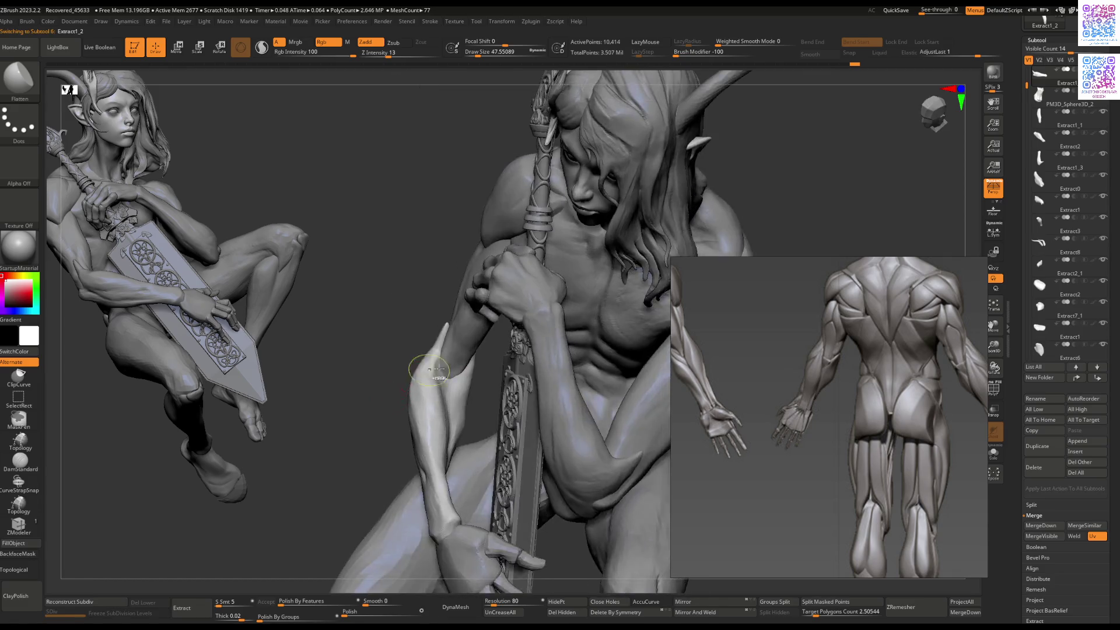
scroll(429, 368, "up", 2)
key("b")
key("c")
key("b")
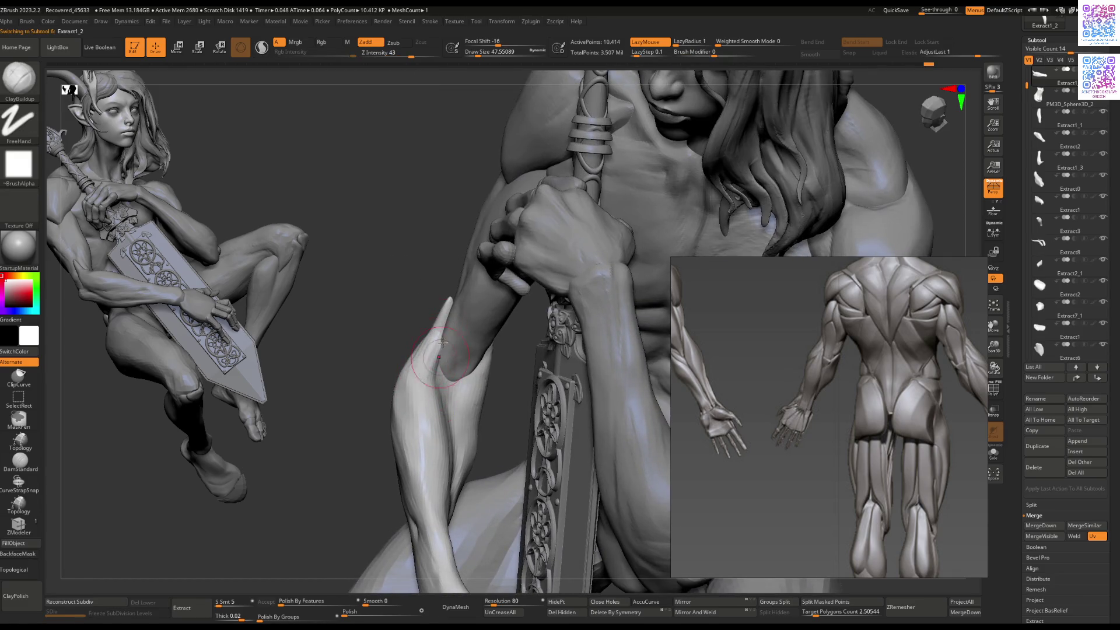
mouse_move(441, 352)
right_mouse_down()
mouse_move(418, 364)
mouse_move(443, 366)
mouse_move(445, 379)
right_mouse_up()
left_click(443, 366, "alt")
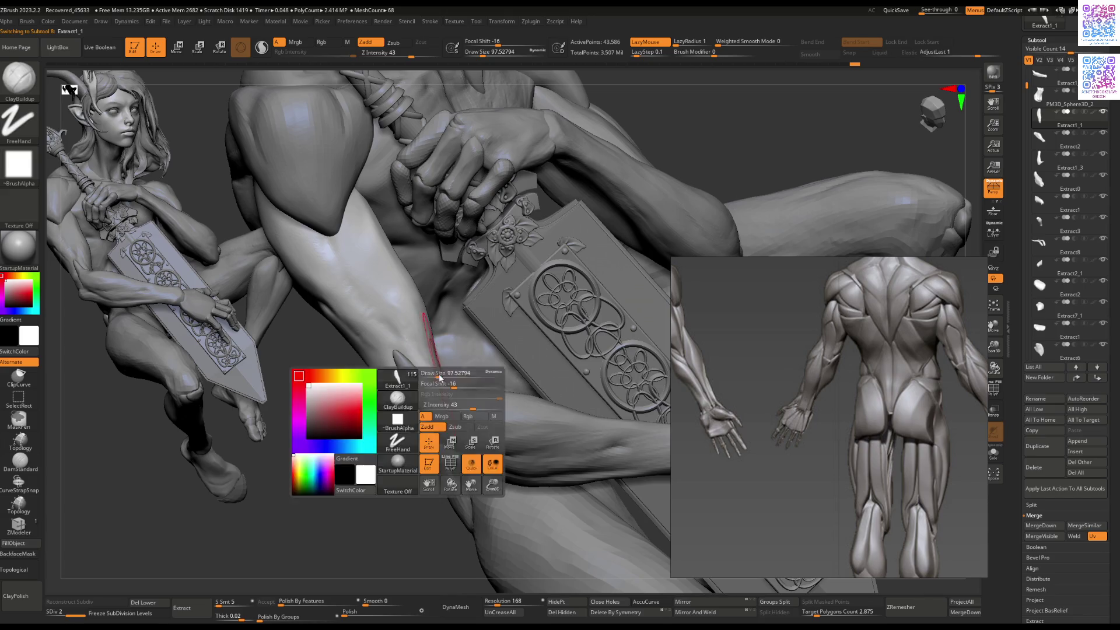
Step: With the Move brush at the lowest subdivision level, lasso-mask and reshape the forearm's outline
key("b")
key("m")
key("v")
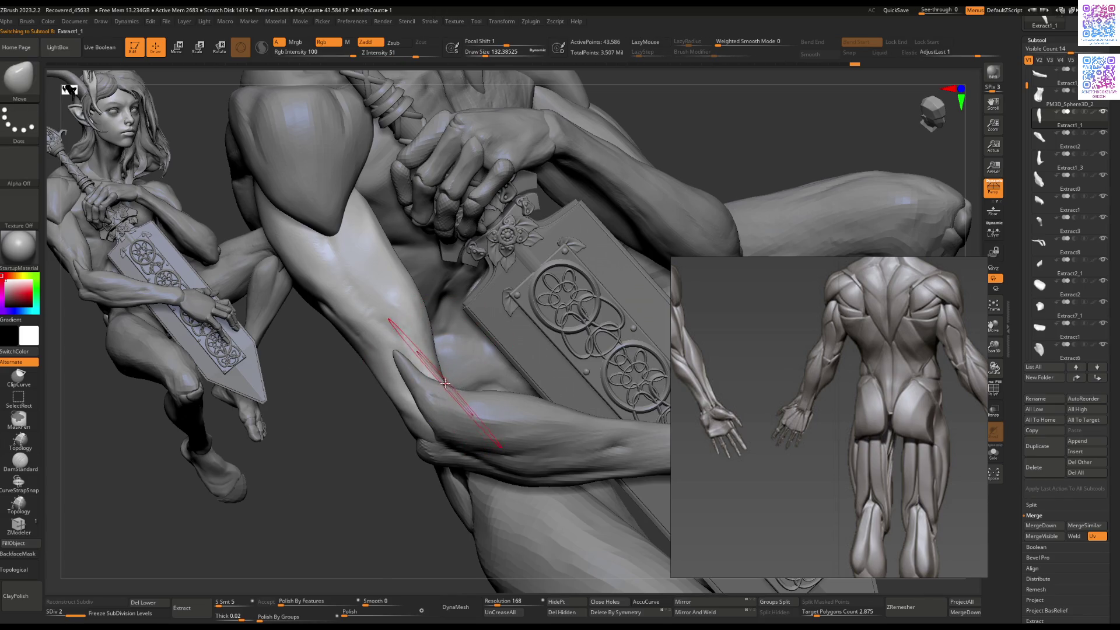
key("shift+d")
right_click_drag(446, 380, 447, 383)
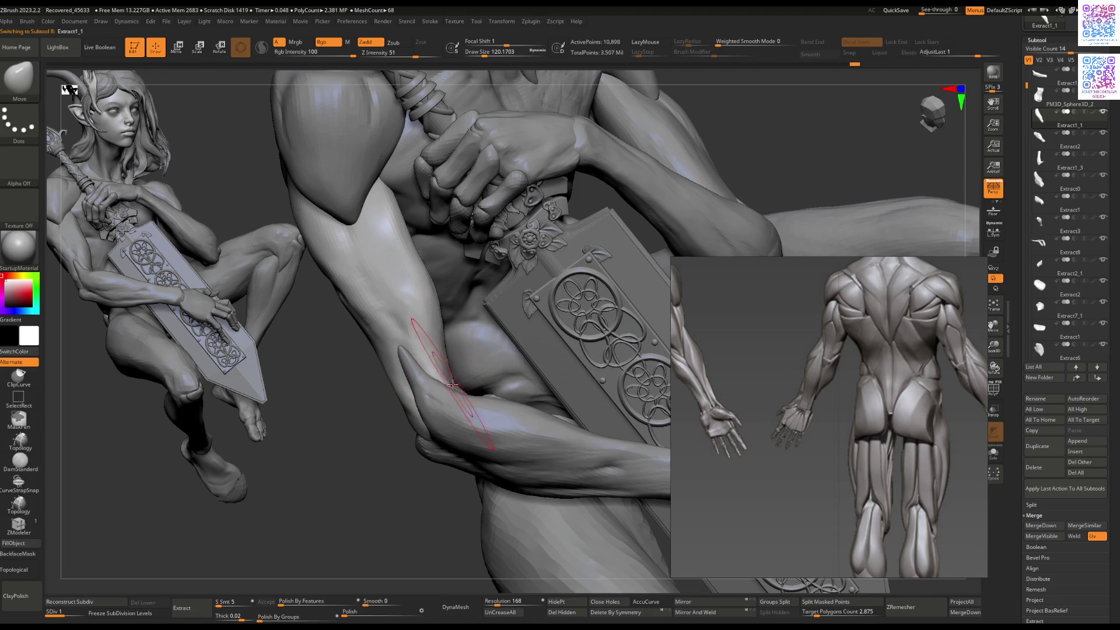
mouse_move(353, 450)
left_mouse_down("ctrl")
mouse_move(435, 409)
mouse_move(332, 297)
left_mouse_up("ctrl")
right_click(469, 397)
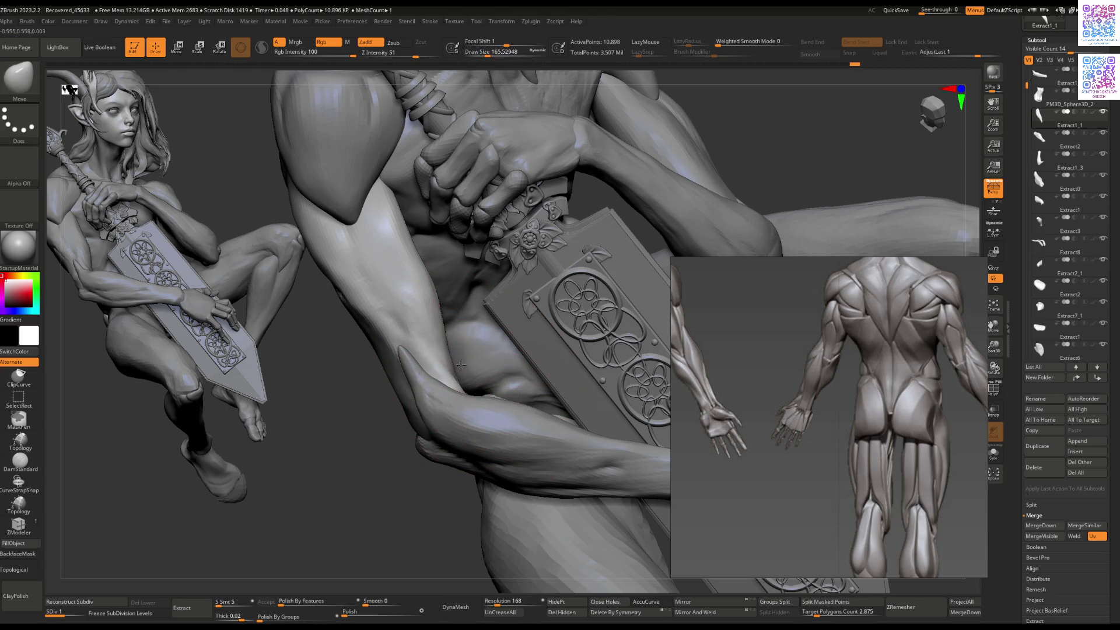
right_click_drag(460, 365, 454, 402)
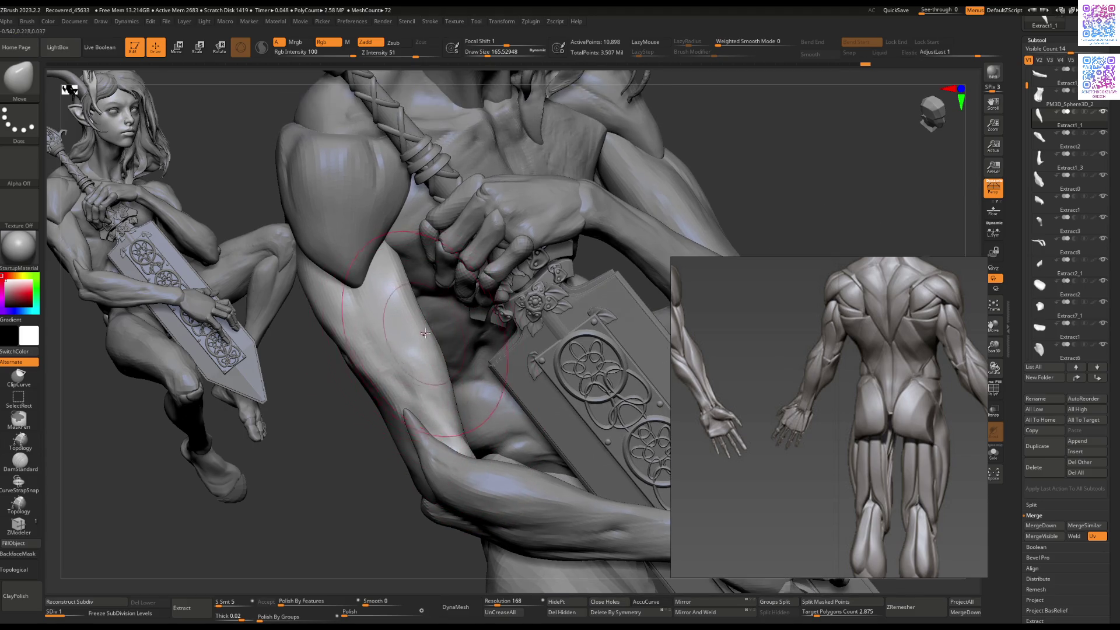
Step: Shrink the brush, check the forearm against the sword, and frame the whole second figure
key("[")
mouse_move(419, 316)
right_mouse_down()
mouse_move(403, 325)
mouse_move(559, 251)
mouse_move(398, 359)
mouse_move(403, 377)
right_mouse_up()
key("ctrl")
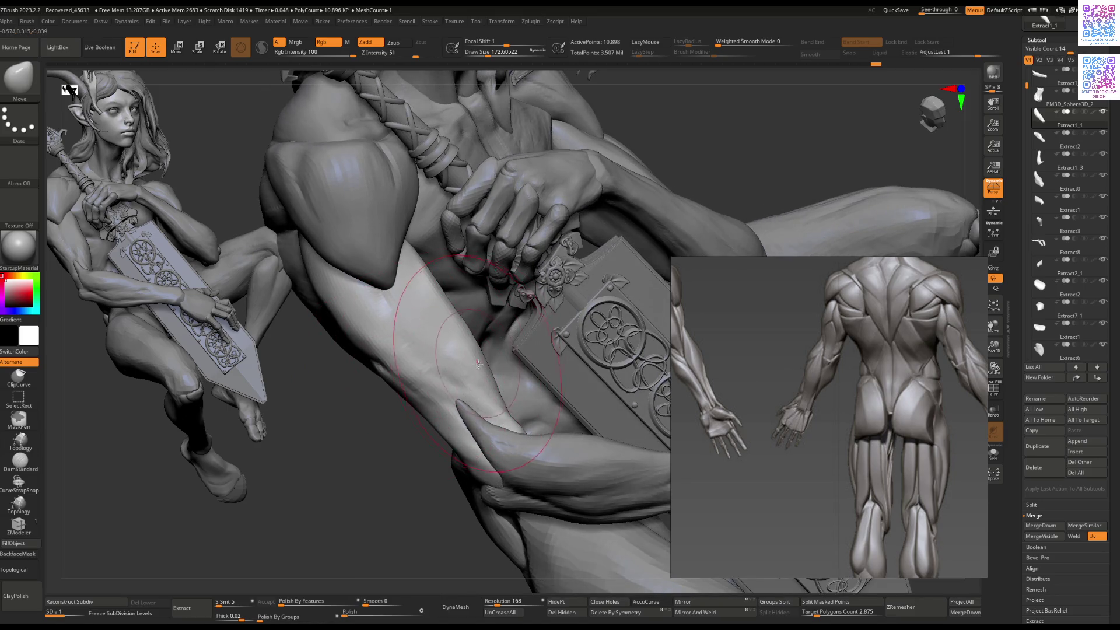
right_click_drag(511, 410, 467, 385)
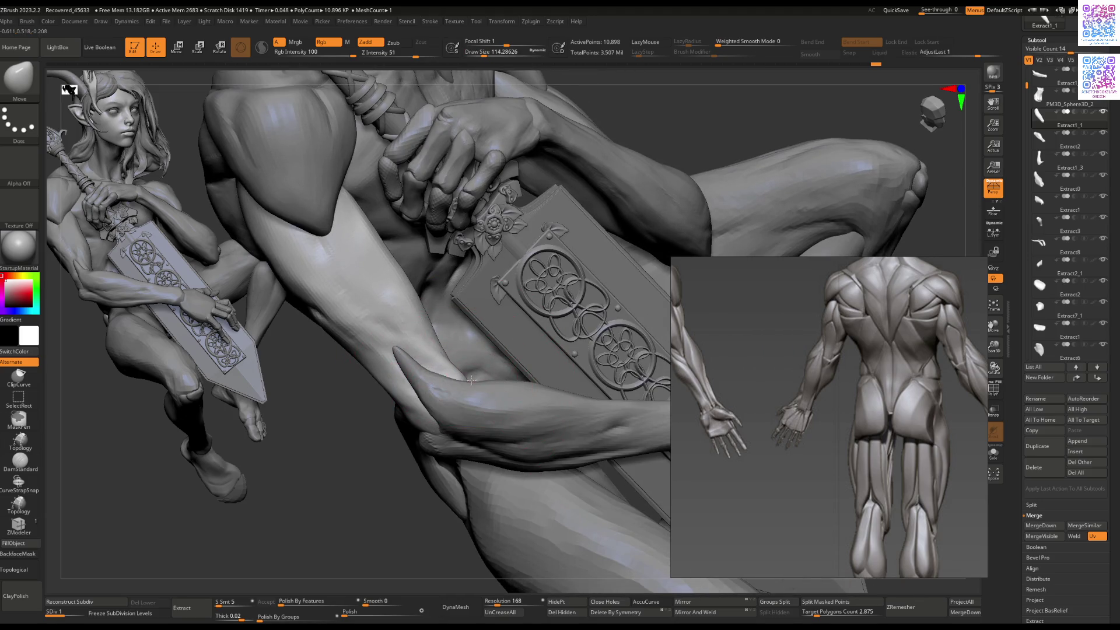
key("f")
mouse_move(414, 384)
right_mouse_down()
mouse_move(463, 355)
mouse_move(375, 395)
mouse_move(443, 332)
right_mouse_up()
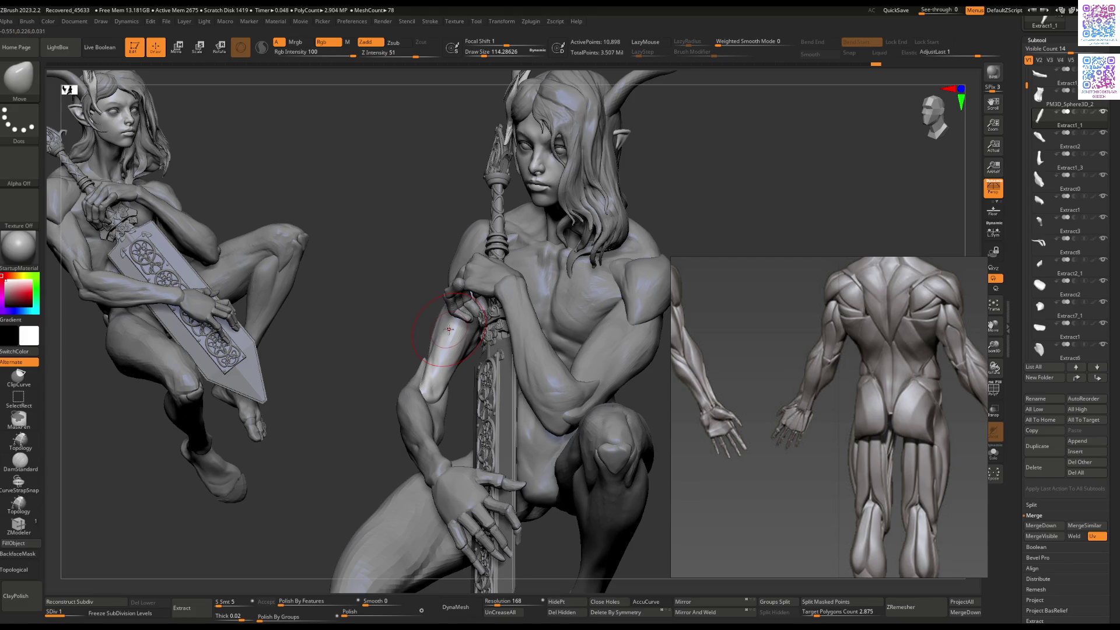
Step: Flatten and push the upper-arm forms beside the hand and sword guard
mouse_move(464, 313)
right_mouse_down()
mouse_move(446, 368)
mouse_move(468, 309)
mouse_move(482, 324)
right_mouse_up()
key("space")
key("b")
key("f")
key("l")
key("b")
key("m")
key("v")
Step: Flatten the upper arm and build up its muscles with ClayBuildup
key("b")
key("f")
key("l")
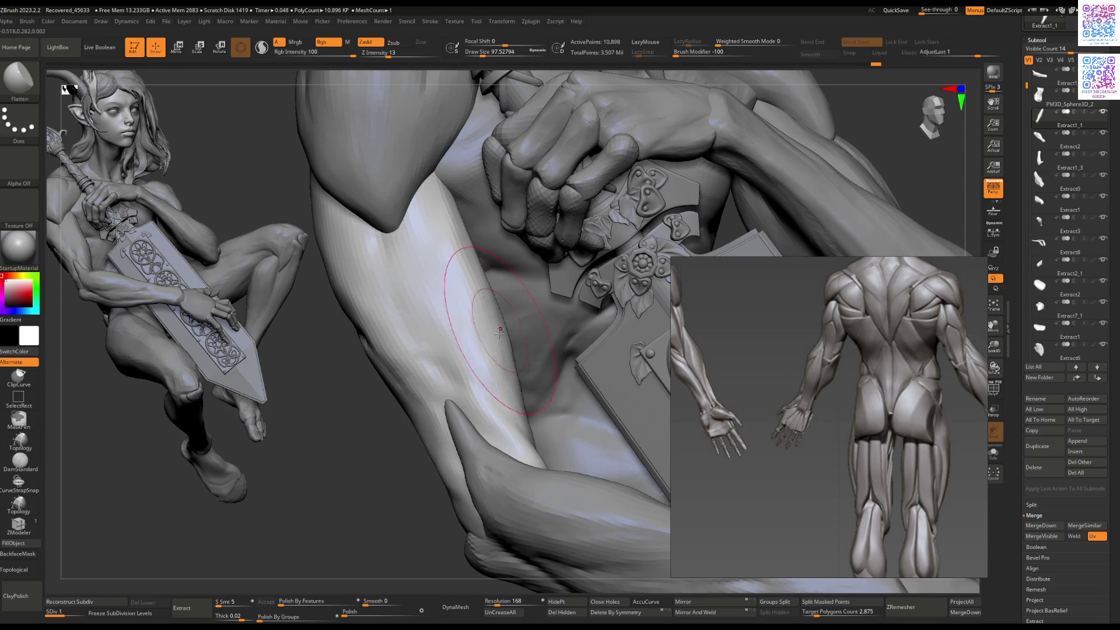
mouse_move(448, 365)
right_mouse_down()
mouse_move(326, 315)
mouse_move(368, 334)
right_mouse_up()
key("b")
key("c")
key("b")
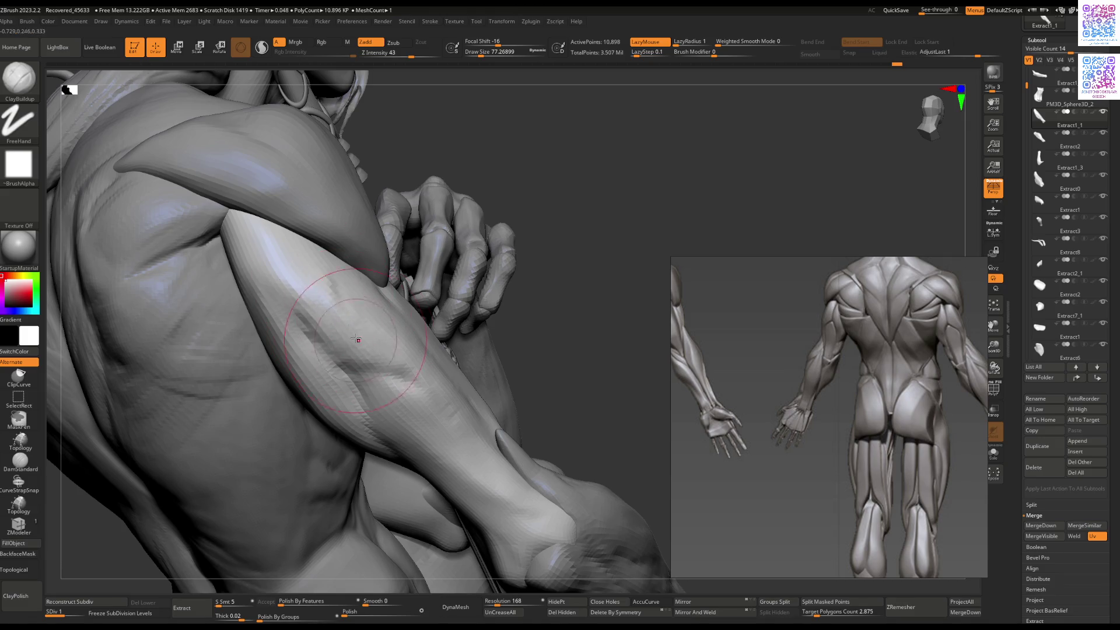
Step: Turn off Solo to show both figures, viewing the second figure in three-quarter view
key("alt+s")
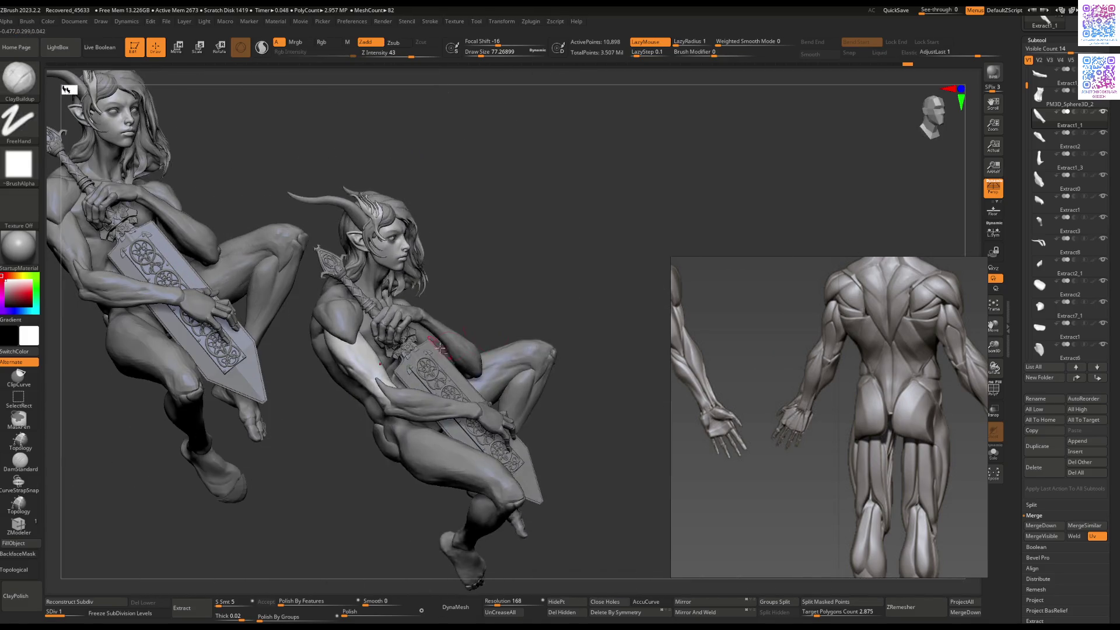
right_click_drag(434, 327, 407, 295, "ctrl")
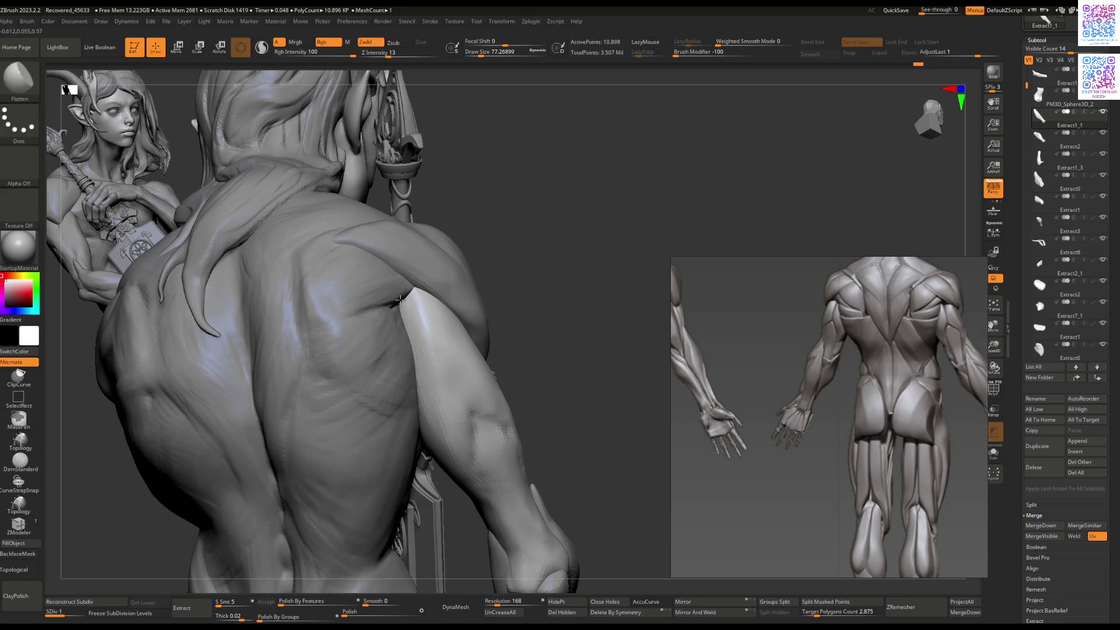
key("alt+s")
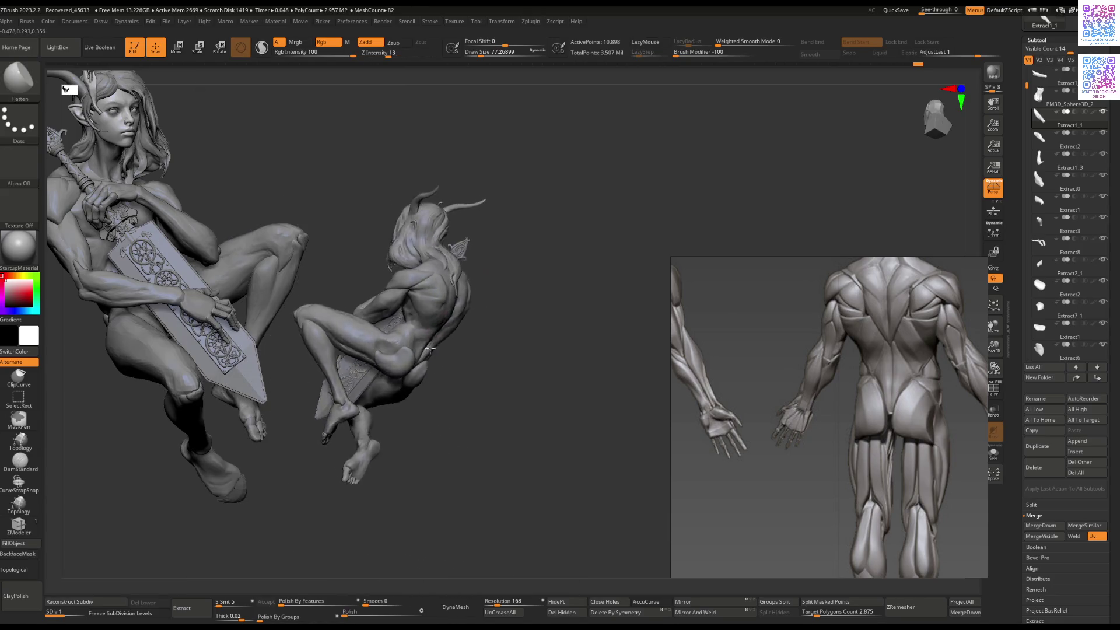
mouse_move(452, 357)
right_mouse_down()
mouse_move(467, 359)
mouse_move(459, 349)
right_mouse_up()
Step: Select the Extract6 shoulder pad and frame it alongside the staff and face
left_click(460, 350, "alt")
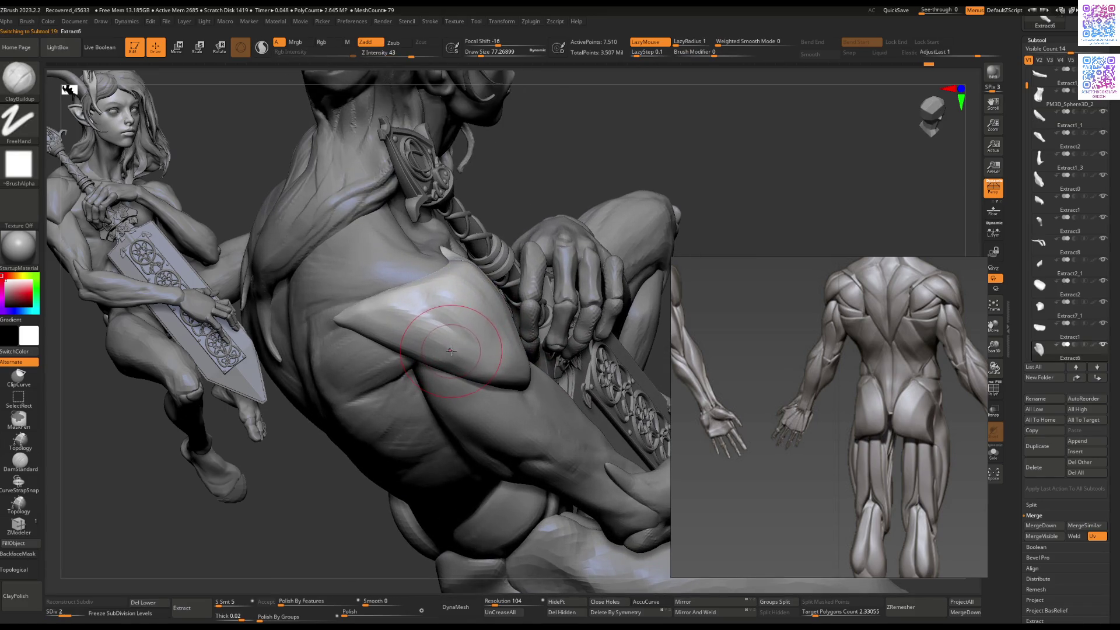
right_click_drag(418, 310, 443, 324)
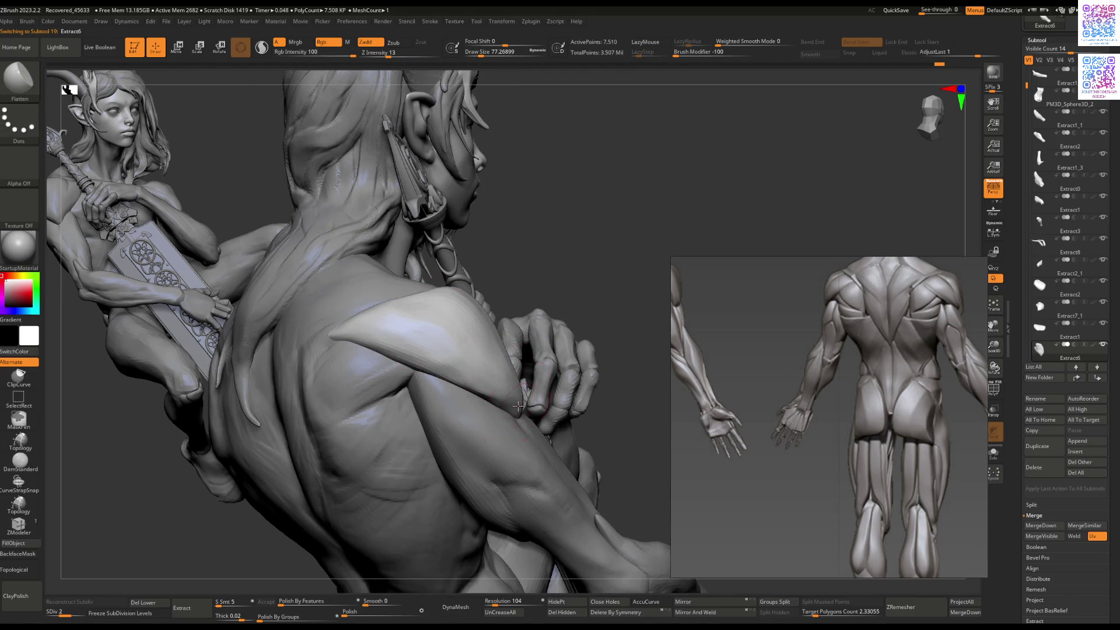
mouse_move(488, 399)
right_mouse_down()
mouse_move(487, 365)
mouse_move(433, 360)
right_mouse_up()
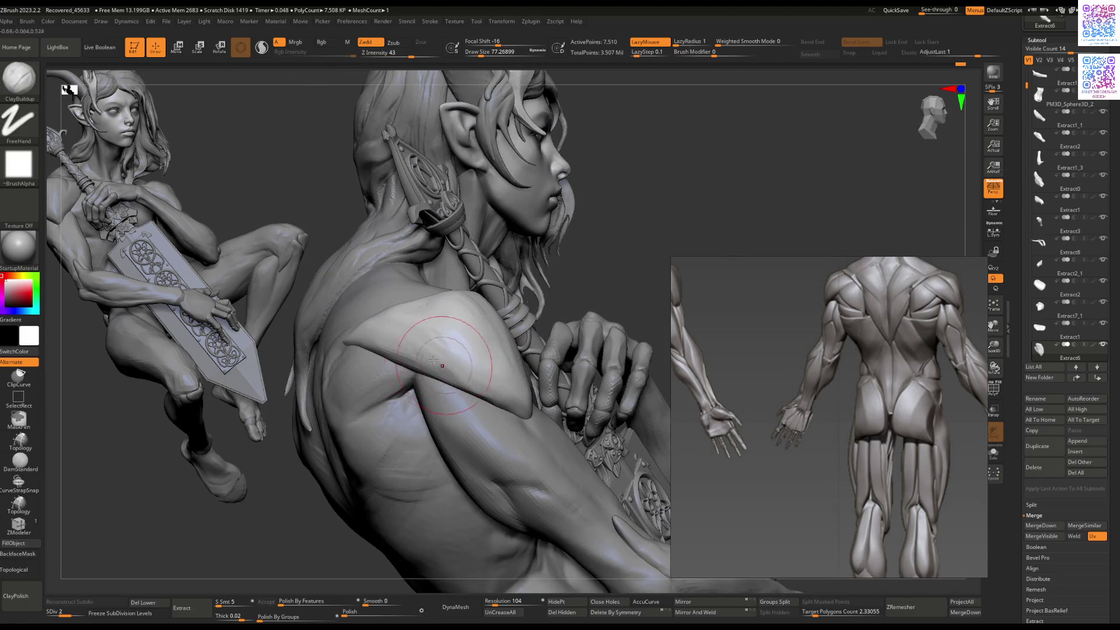
mouse_move(399, 330)
right_mouse_down("alt")
mouse_move(425, 512)
mouse_move(425, 333)
mouse_move(441, 398)
mouse_move(402, 350)
mouse_move(430, 353)
mouse_move(439, 392)
mouse_move(454, 380)
mouse_move(427, 388)
right_mouse_up("alt")
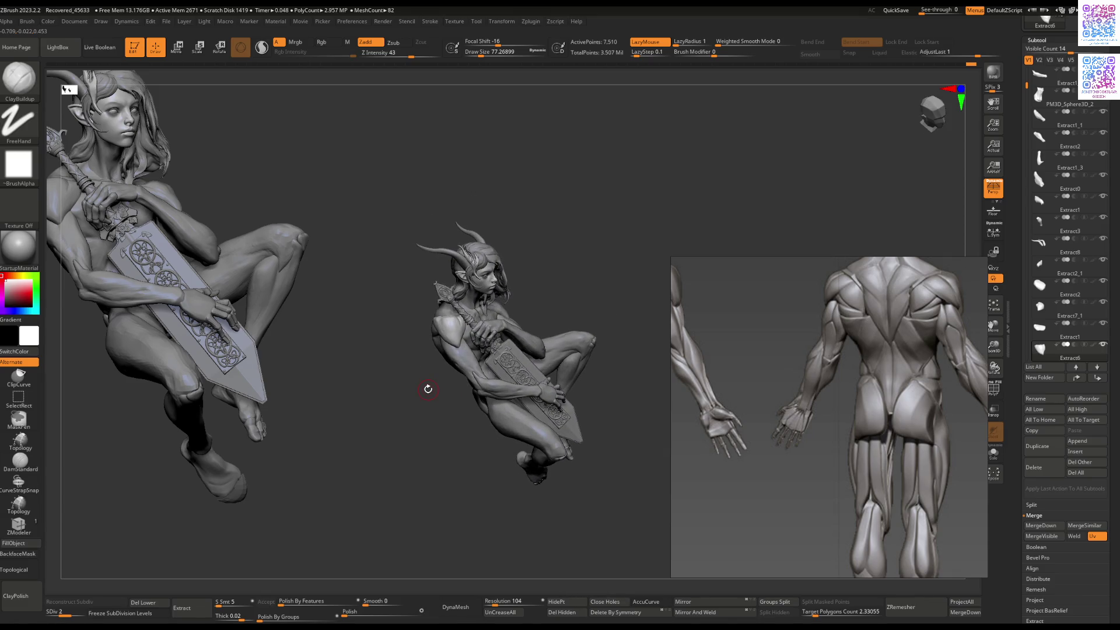
mouse_move(428, 389)
right_mouse_down("alt")
mouse_move(433, 420)
mouse_move(429, 321)
mouse_move(468, 375)
mouse_move(489, 384)
mouse_move(505, 370)
right_mouse_up("alt")
Step: Carve a sharp crease along the shoulder pad's edge with DamStandard
key("b")
key("d")
key("s")
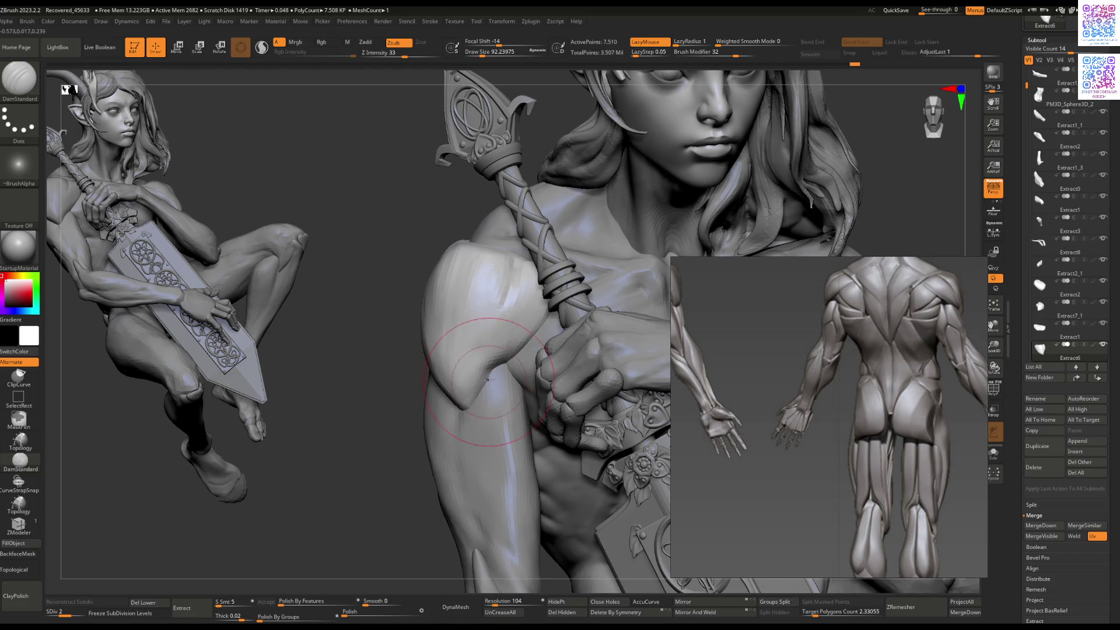
mouse_move(476, 317)
right_mouse_down()
mouse_move(484, 327)
mouse_move(466, 326)
mouse_move(469, 296)
mouse_move(475, 320)
right_mouse_up()
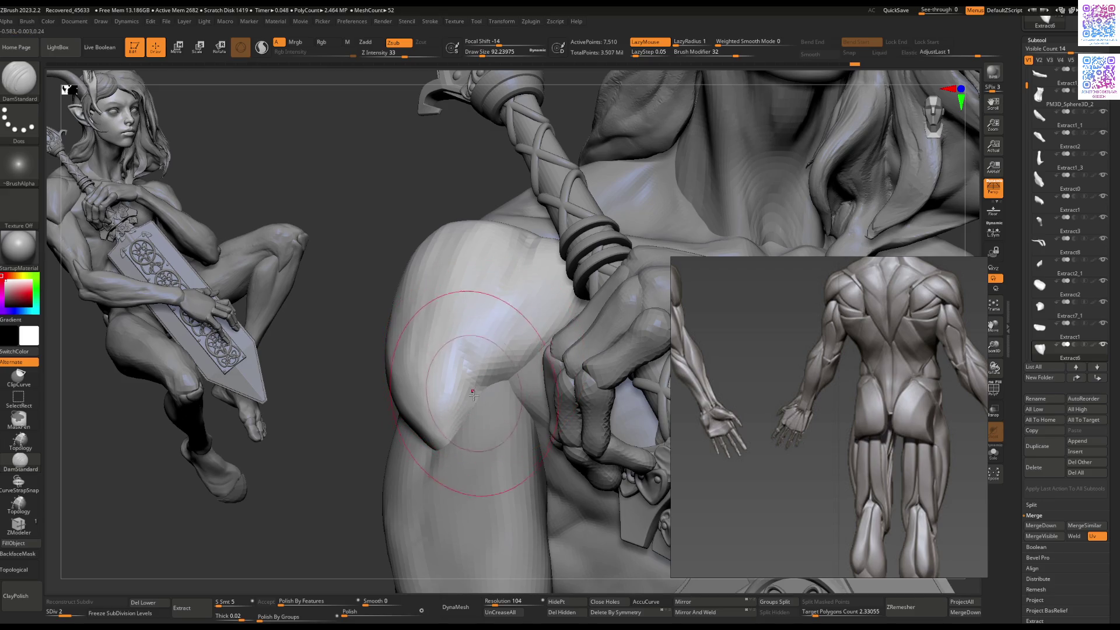
mouse_move(464, 388)
right_mouse_down()
mouse_move(470, 408)
mouse_move(455, 388)
mouse_move(465, 357)
mouse_move(395, 396)
mouse_move(540, 348)
mouse_move(510, 363)
right_mouse_up()
Step: Switch to Flatten and make Extract7_1 the active subtool
key("b")
key("f")
key("l")
left_click(539, 348, "alt")
Step: Carve a crease into the Extract7_1 shoulder piece with DamStandard
key("b")
key("d")
key("s")
left_click_drag(510, 363, 525, 315)
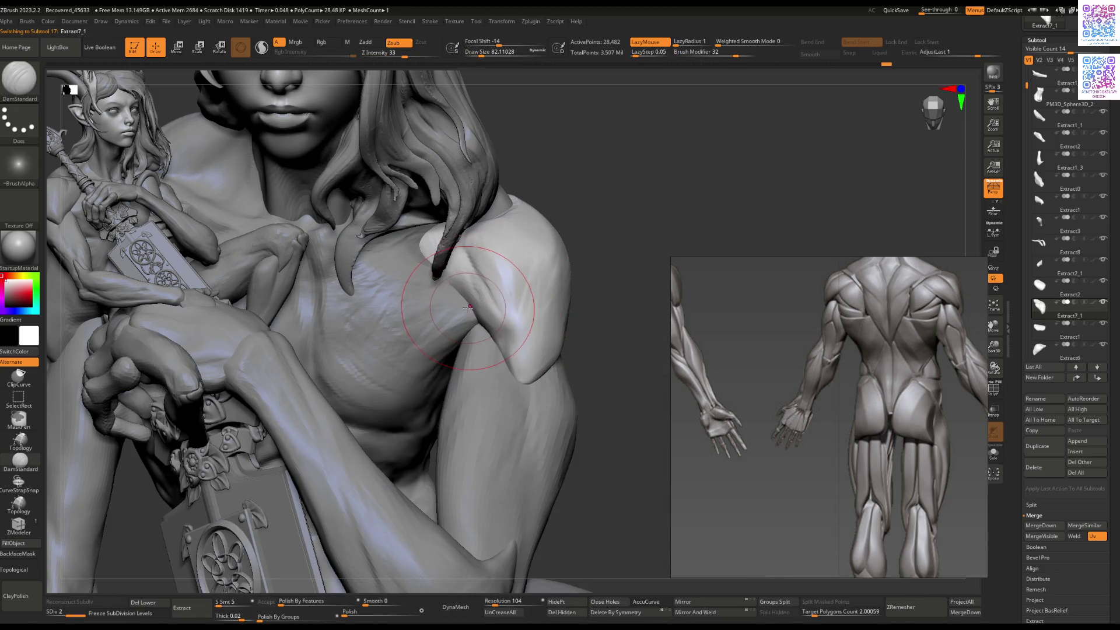
key("b")
key("m")
key("v")
mouse_move(459, 301)
right_mouse_down()
mouse_move(513, 319)
mouse_move(511, 306)
mouse_move(505, 366)
right_mouse_up()
Step: Work the shoulder piece surface with Flatten, Move and Standard brushes
key("b")
key("f")
key("l")
key("b")
key("m")
key("v")
key("b")
key("s")
key("t")
Step: Flatten the shoulder piece with the brush enlarged to about 72
key("b")
key("f")
key("l")
key("space")
left_click_drag(505, 369, 515, 369)
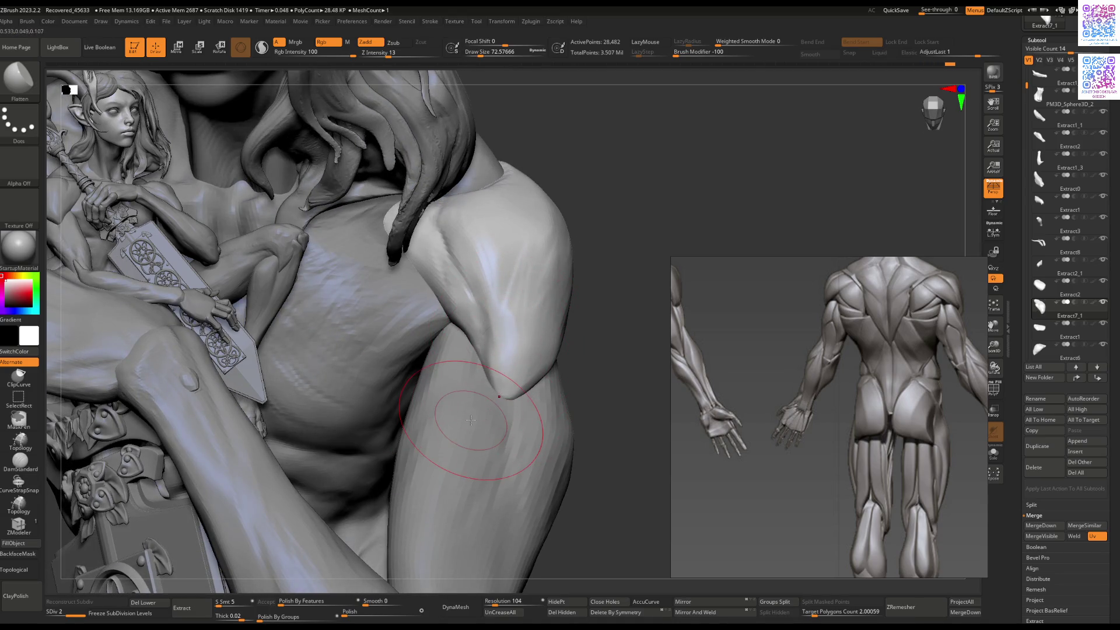
mouse_move(455, 356)
right_mouse_down()
mouse_move(513, 322)
mouse_move(496, 349)
mouse_move(491, 367)
mouse_move(507, 349)
mouse_move(499, 371)
mouse_move(502, 353)
mouse_move(463, 340)
right_mouse_up()
key("space")
Step: Reshape the shoulder piece's lower edge with Move and Flatten to blend into the upper arm
key("b")
key("m")
key("v")
key("b")
key("f")
key("l")
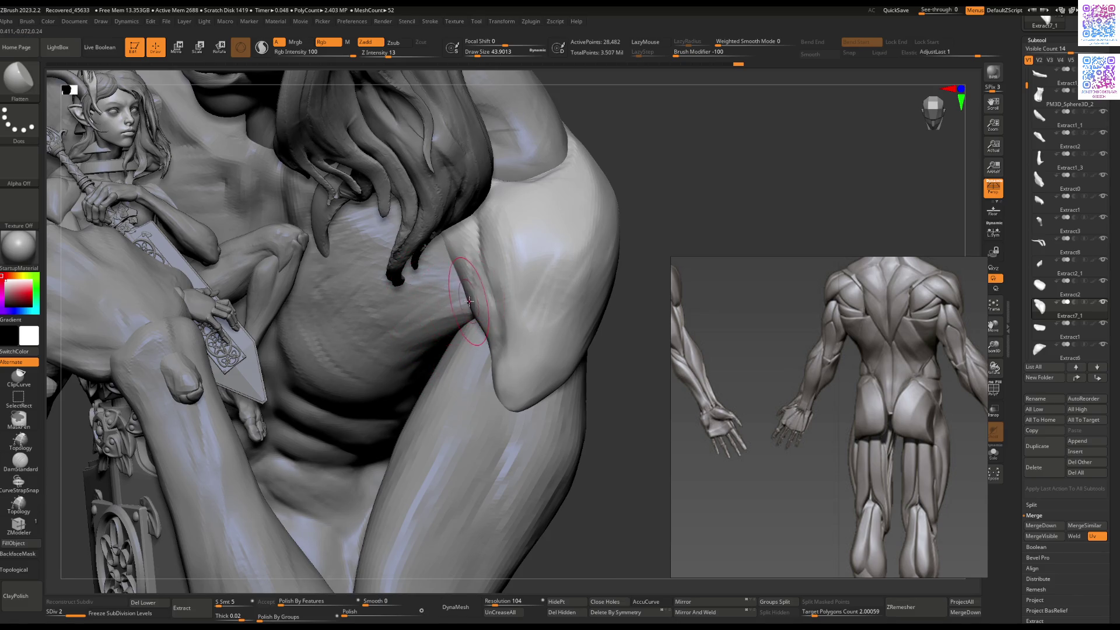
right_click_drag(469, 301, 509, 328)
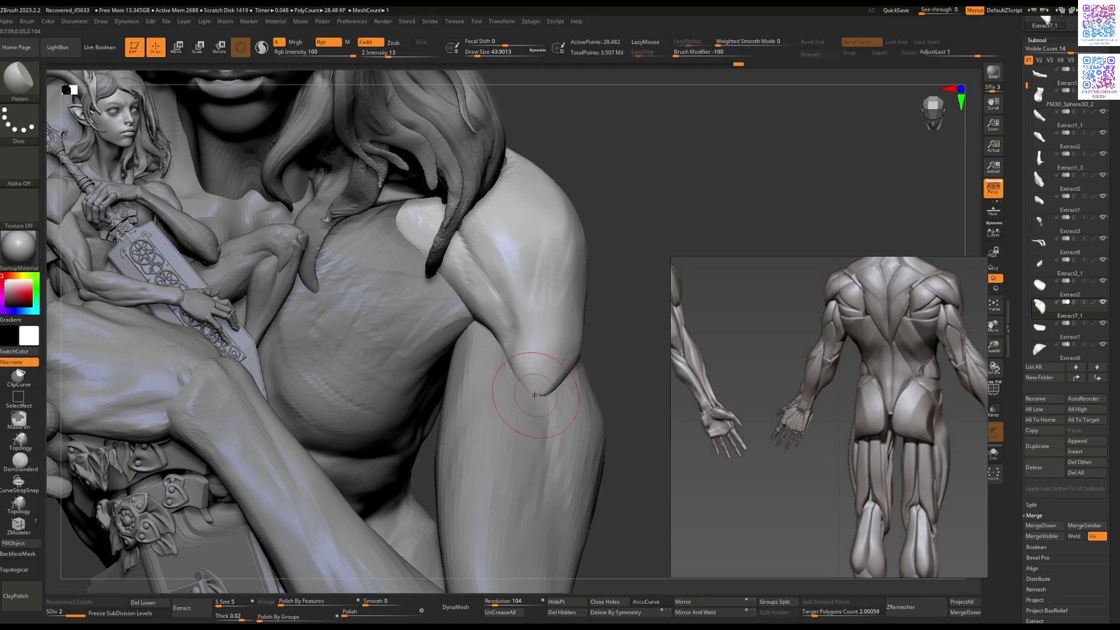
right_click_drag(533, 394, 523, 388)
key("b")
key("m")
key("v")
mouse_move(486, 350)
right_mouse_down()
mouse_move(478, 321)
mouse_move(499, 321)
right_mouse_up()
left_click_drag(478, 326, 467, 280)
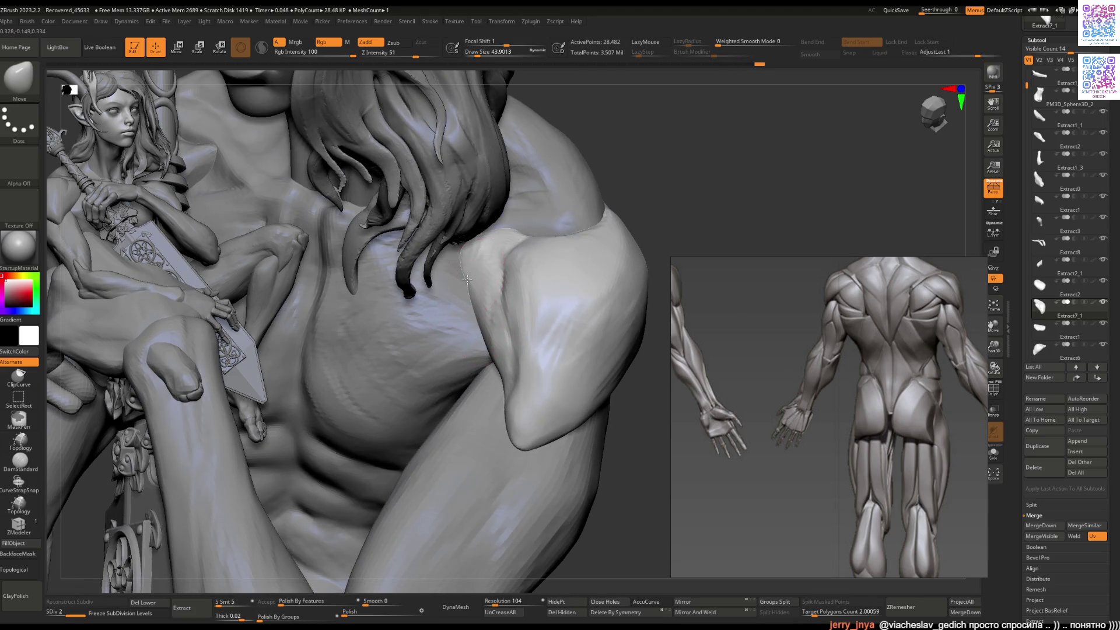
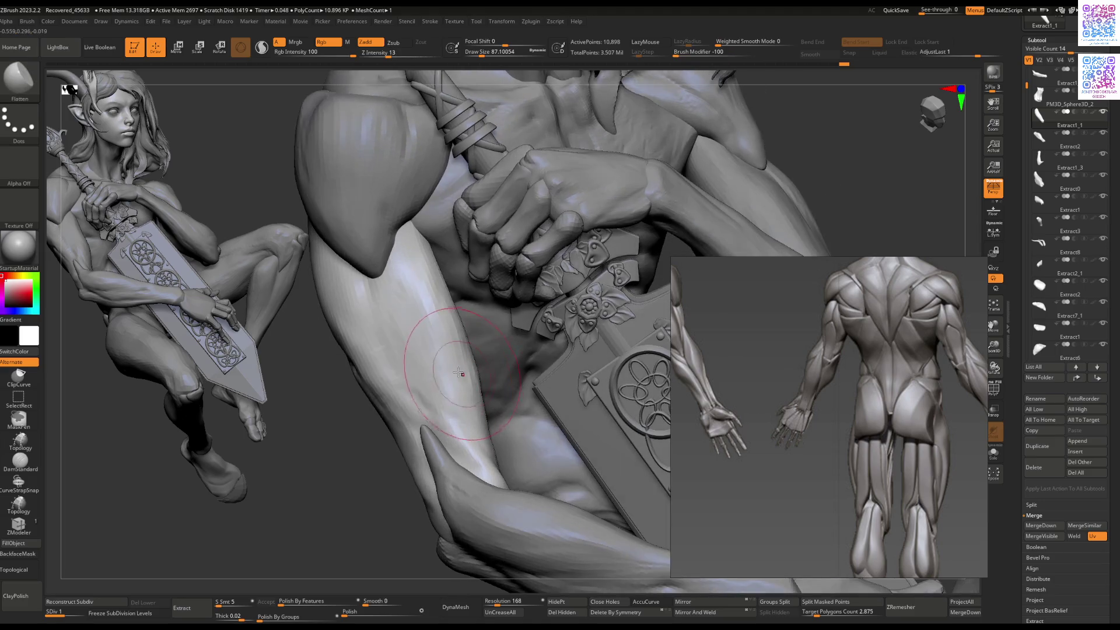
Step: Switch to ClayBuildup (BC), then Flatten (BFL), and rotate out to the whole seated elf
right_click_drag(457, 432, 453, 299)
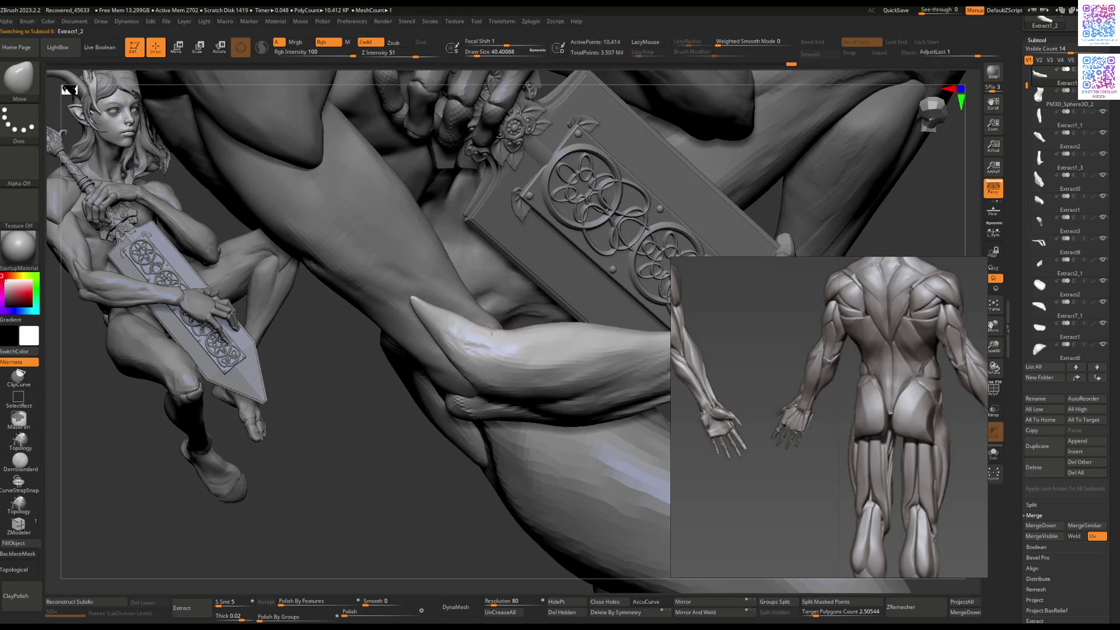
key("b")
key("c")
key("b")
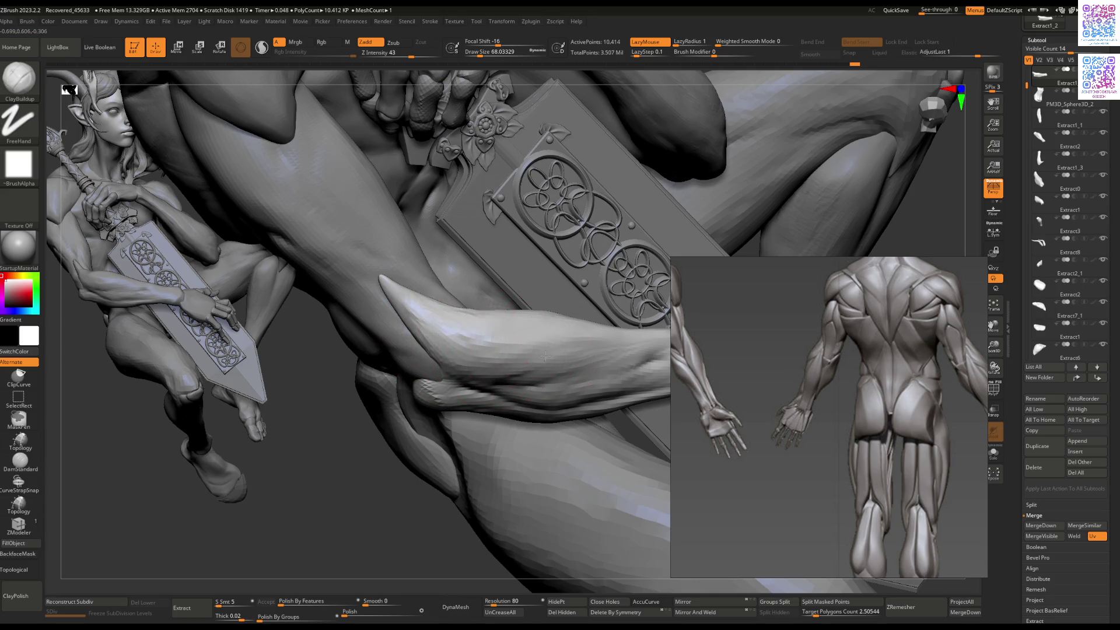
key("b")
key("f")
key("l")
mouse_move(484, 424)
right_mouse_down()
mouse_move(461, 461)
mouse_move(361, 325)
mouse_move(470, 361)
mouse_move(424, 316)
mouse_move(478, 375)
mouse_move(438, 386)
mouse_move(512, 395)
mouse_move(417, 340)
right_mouse_up()
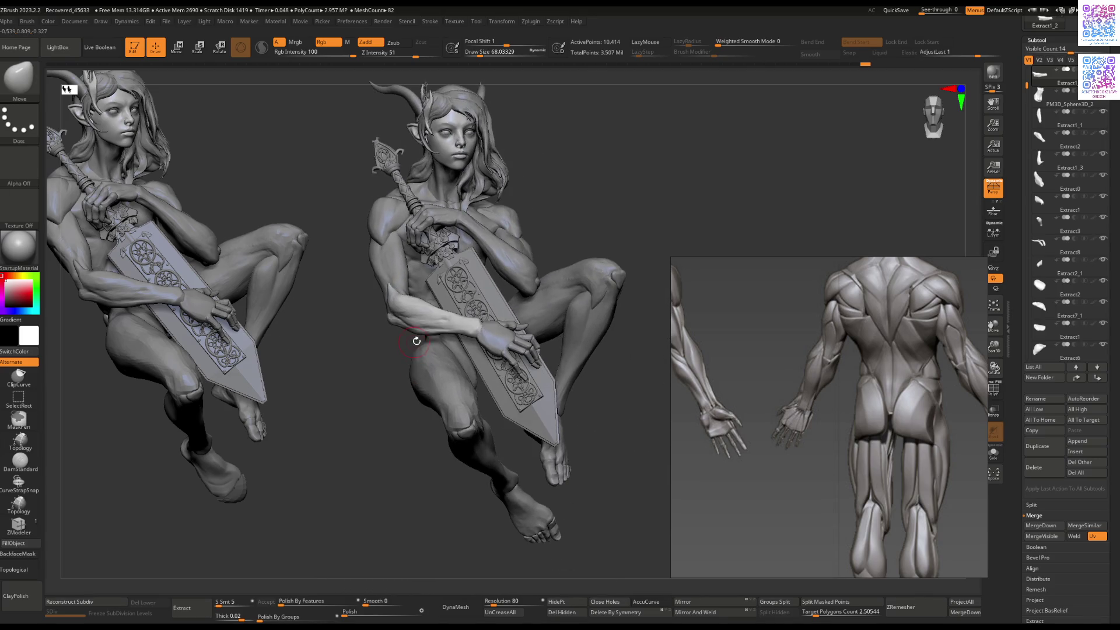
Step: Make the Extract2 hand piece on the sword active and zoom in close on it
mouse_move(478, 370)
right_mouse_down()
mouse_move(462, 402)
mouse_move(451, 349)
mouse_move(455, 372)
mouse_move(495, 315)
mouse_move(525, 315)
mouse_move(501, 303)
mouse_move(493, 326)
mouse_move(485, 289)
mouse_move(483, 330)
right_mouse_up()
right_click(508, 316)
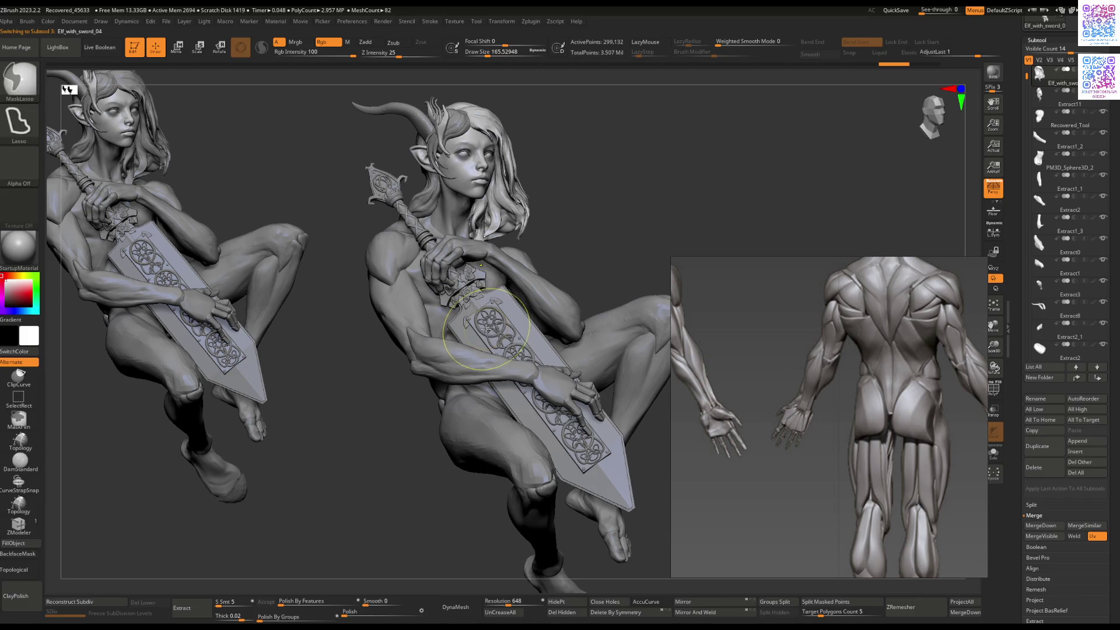
right_click_drag(482, 330, 468, 339)
left_click(528, 318, "alt")
right_click_drag(528, 318, 456, 380, "ctrl")
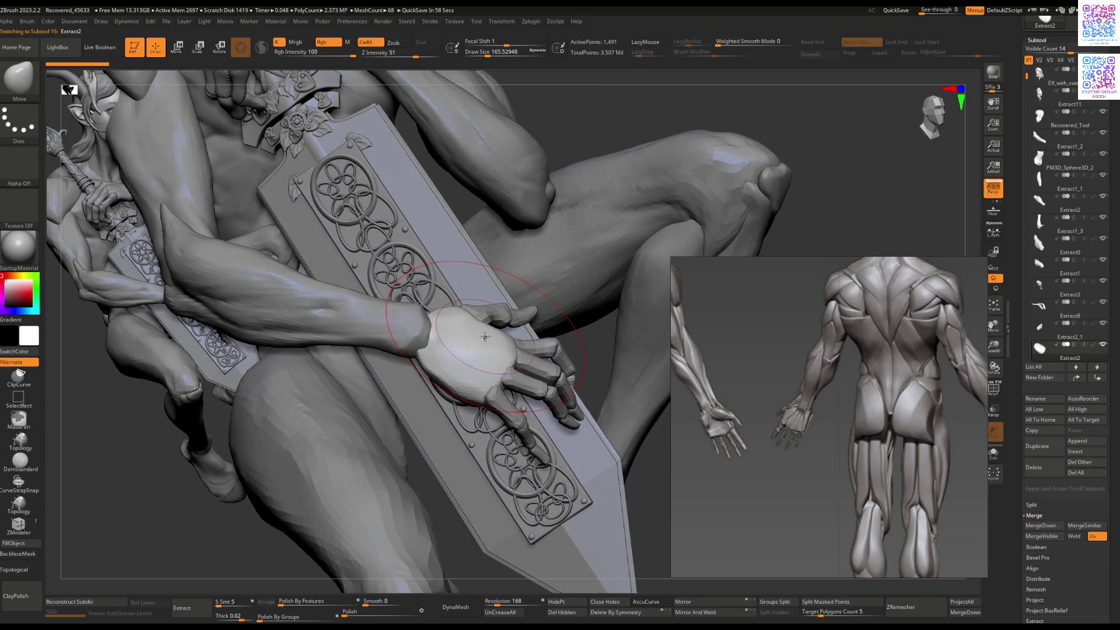
right_click_drag(485, 336, 461, 373)
key("space")
left_click_drag(490, 344, 466, 345)
right_click_drag(461, 385, 433, 422)
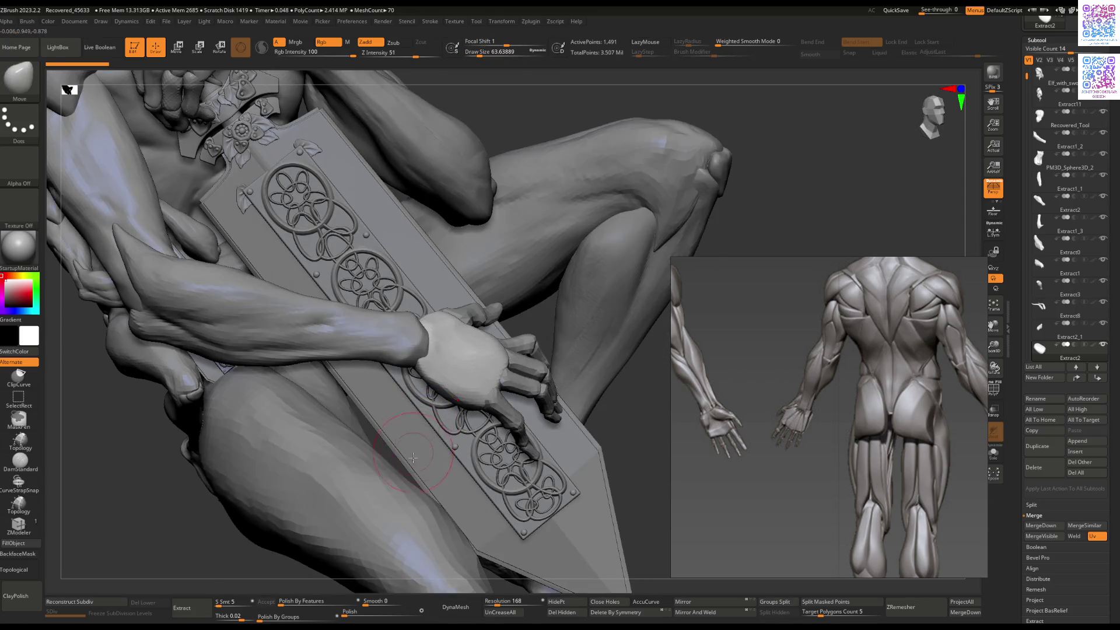
Step: Subdivide the hand, freeze subdivision levels, lower the target polygon count and ZRemesh it
key("ctrl+d")
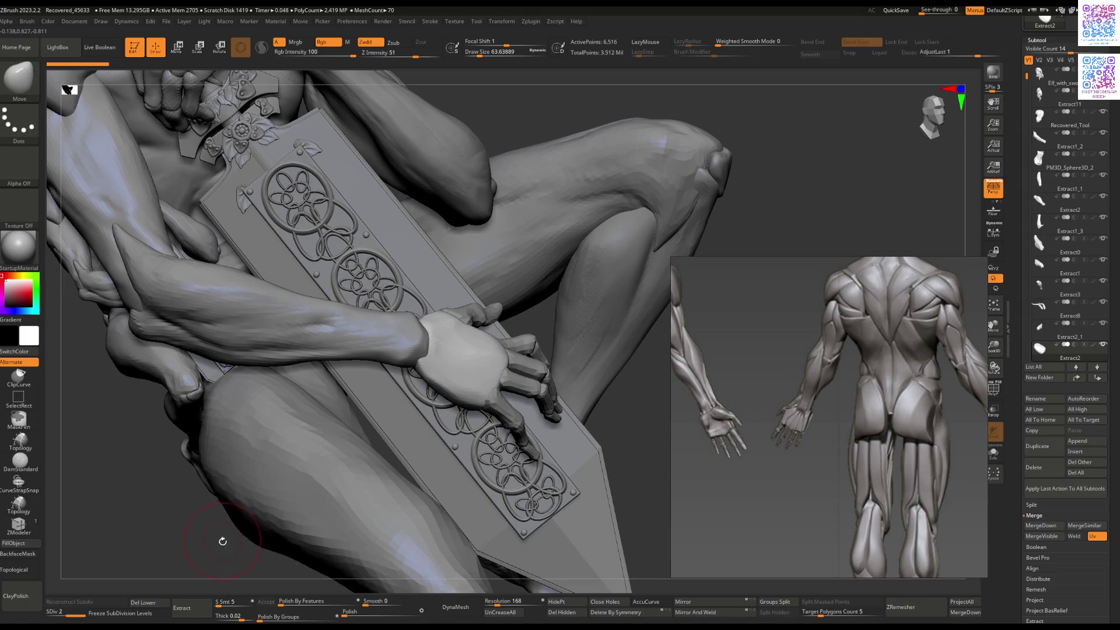
left_click(132, 614)
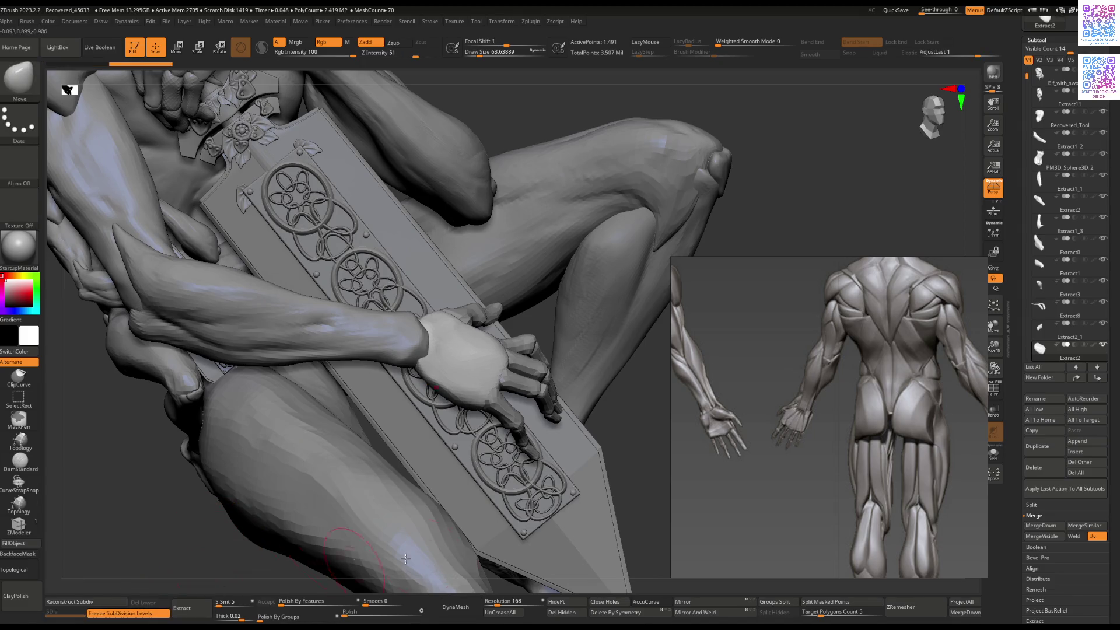
left_click_drag(819, 615, 814, 614)
left_click(901, 607)
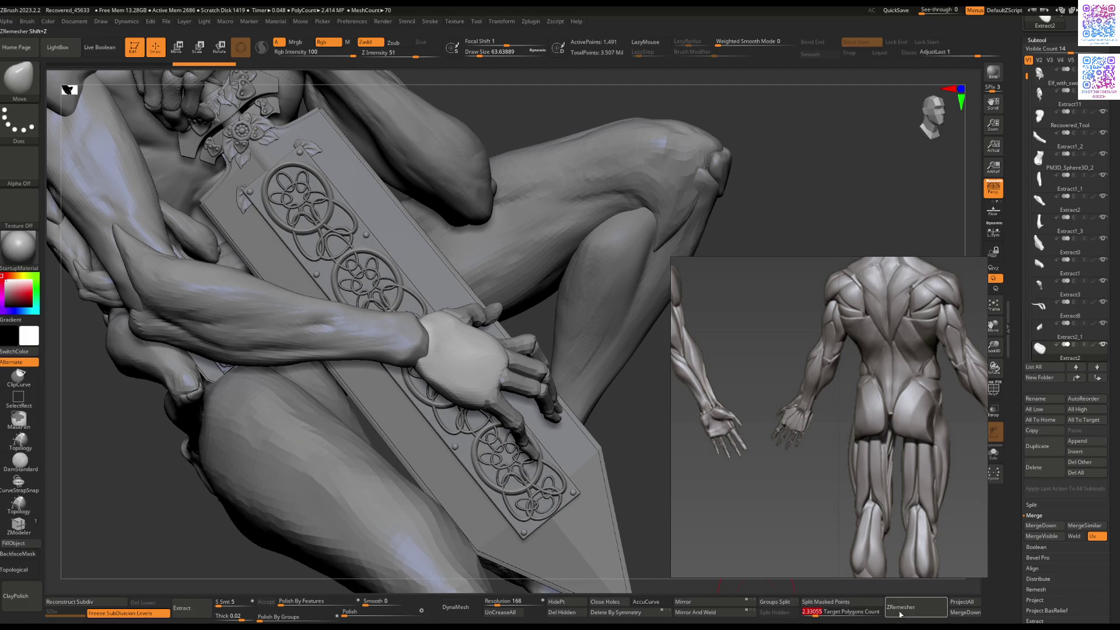
Step: Hide the interface shelves with Tab and crop the reference image's left side
key("Tab")
mouse_move(545, 443)
right_mouse_down("alt")
mouse_move(508, 368)
mouse_move(543, 398)
right_mouse_up("alt")
left_click_drag(670, 420, 709, 419)
Step: Zoom in on the hand and sword and Solo the remeshed palm piece
mouse_move(615, 406)
right_mouse_down()
mouse_move(558, 348)
mouse_move(563, 397)
mouse_move(513, 442)
mouse_move(528, 425)
mouse_move(521, 400)
right_mouse_up()
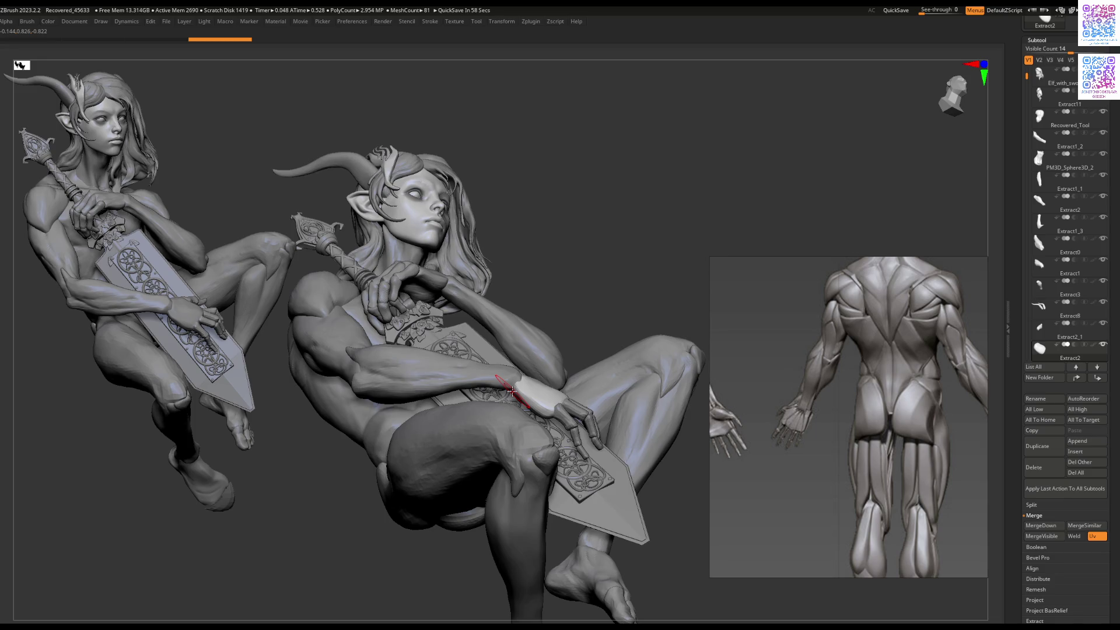
mouse_move(512, 391)
right_mouse_down()
mouse_move(472, 434)
mouse_move(518, 576)
mouse_move(572, 429)
mouse_move(537, 398)
right_mouse_up()
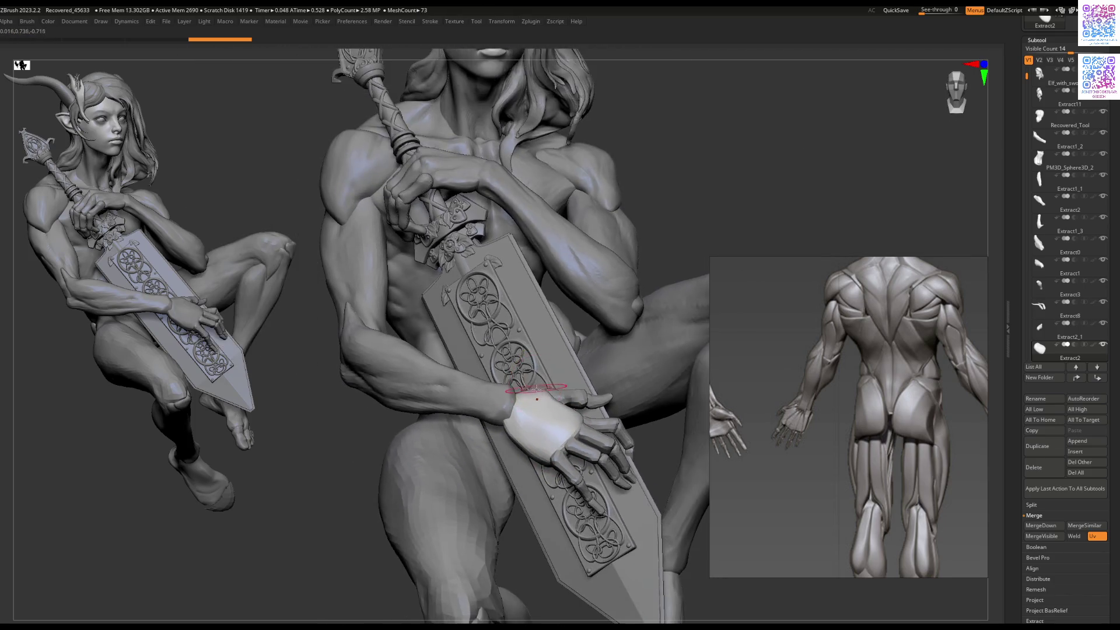
mouse_move(578, 429)
right_mouse_down()
mouse_move(560, 411)
mouse_move(575, 460)
mouse_move(601, 409)
mouse_move(621, 396)
right_mouse_up()
left_click(575, 462, "ctrl+shift")
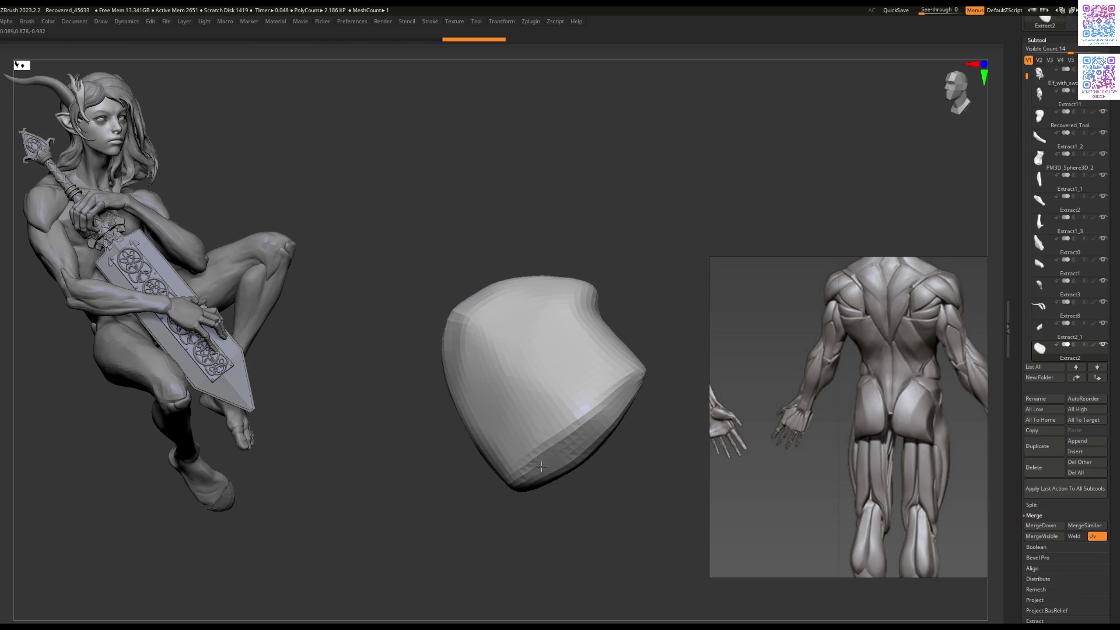
Step: Sculpt dents and a fold into the palm's lower surface, undoing the last stroke
mouse_move(542, 425)
right_mouse_down()
mouse_move(537, 434)
mouse_move(571, 405)
right_mouse_up()
key("space")
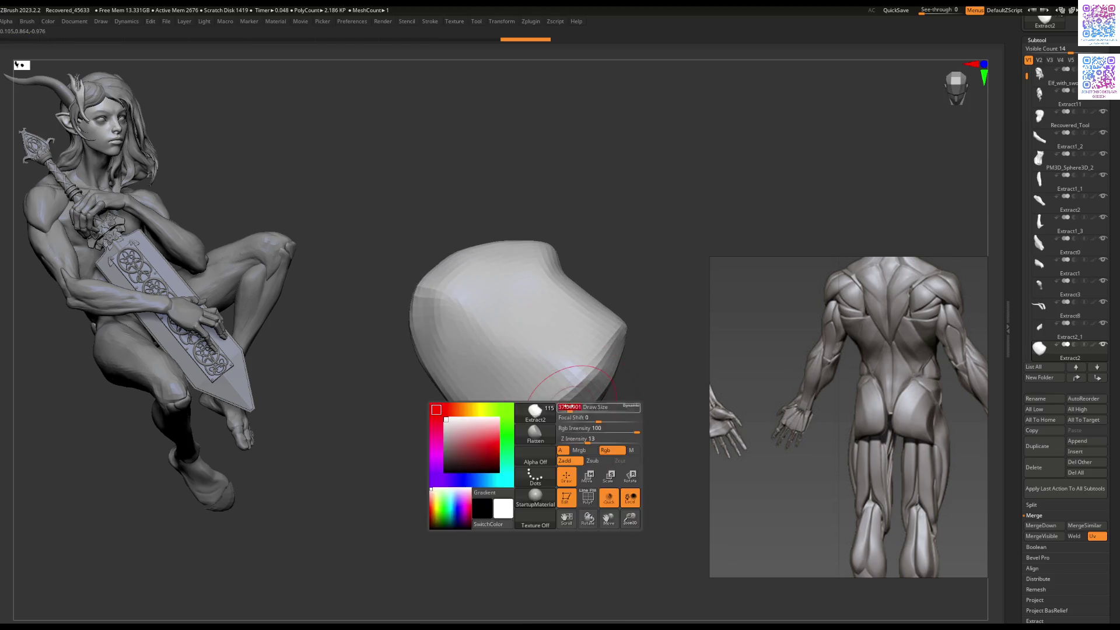
left_click_drag(533, 430, 597, 358)
right_click_drag(602, 351, 558, 386)
mouse_move(573, 380)
left_mouse_down()
mouse_move(552, 366)
mouse_move(557, 421)
left_mouse_up()
key("ctrl+z")
Step: Orbit back to the full scene and zoom in on the hand resting on the sword
mouse_move(543, 434)
right_mouse_down()
mouse_move(550, 453)
mouse_move(564, 394)
right_mouse_up()
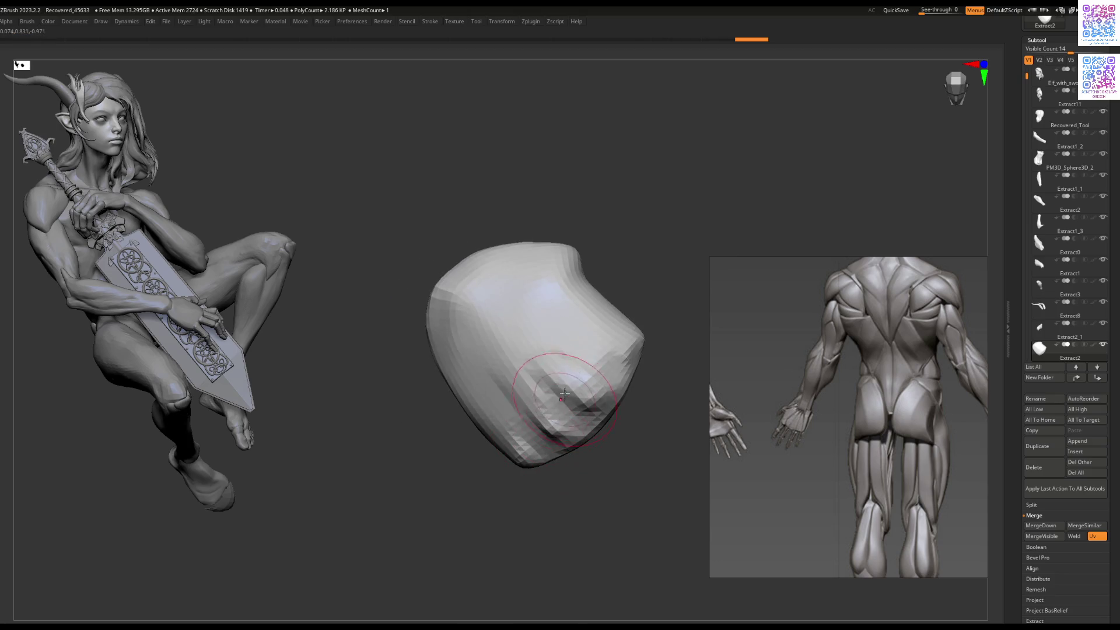
mouse_move(554, 355)
right_mouse_down()
mouse_move(530, 404)
mouse_move(591, 386)
mouse_move(537, 387)
mouse_move(556, 385)
mouse_move(561, 362)
right_mouse_up()
mouse_move(548, 402)
right_mouse_down()
mouse_move(521, 426)
mouse_move(449, 373)
right_mouse_up()
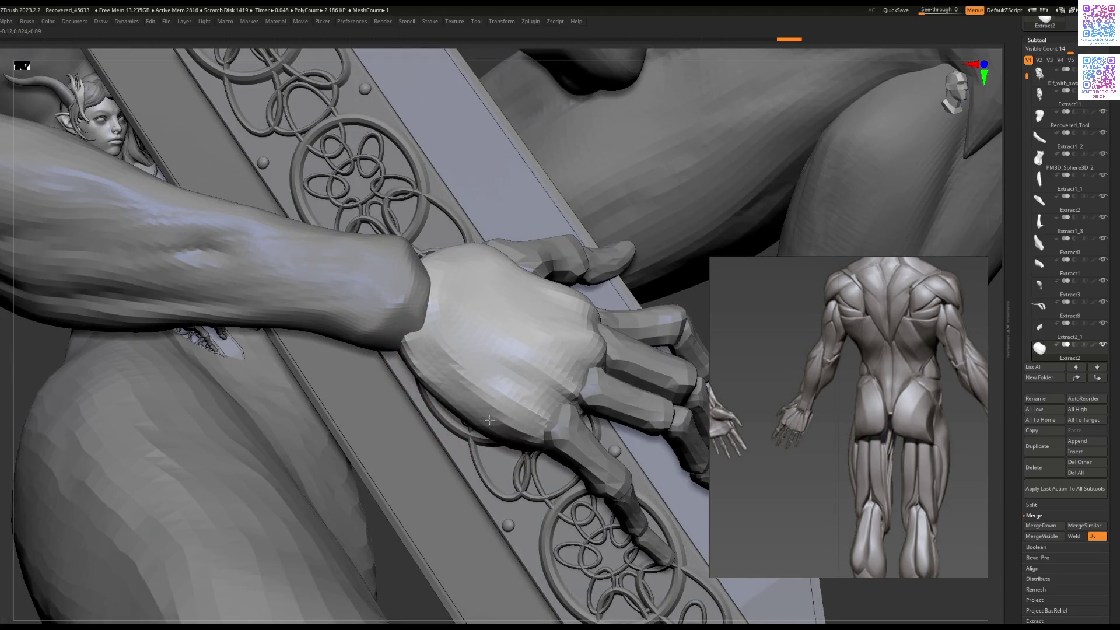
right_click_drag(433, 332, 454, 356)
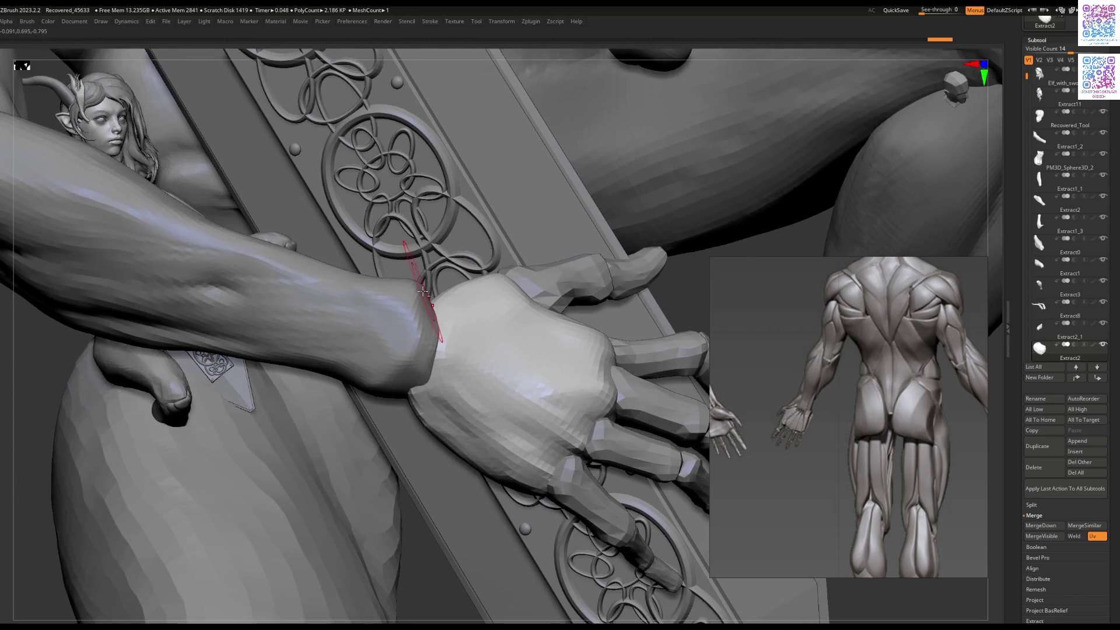
Step: Frame both elf figures and make the Extract2 palm piece active again
left_click(432, 307, "alt")
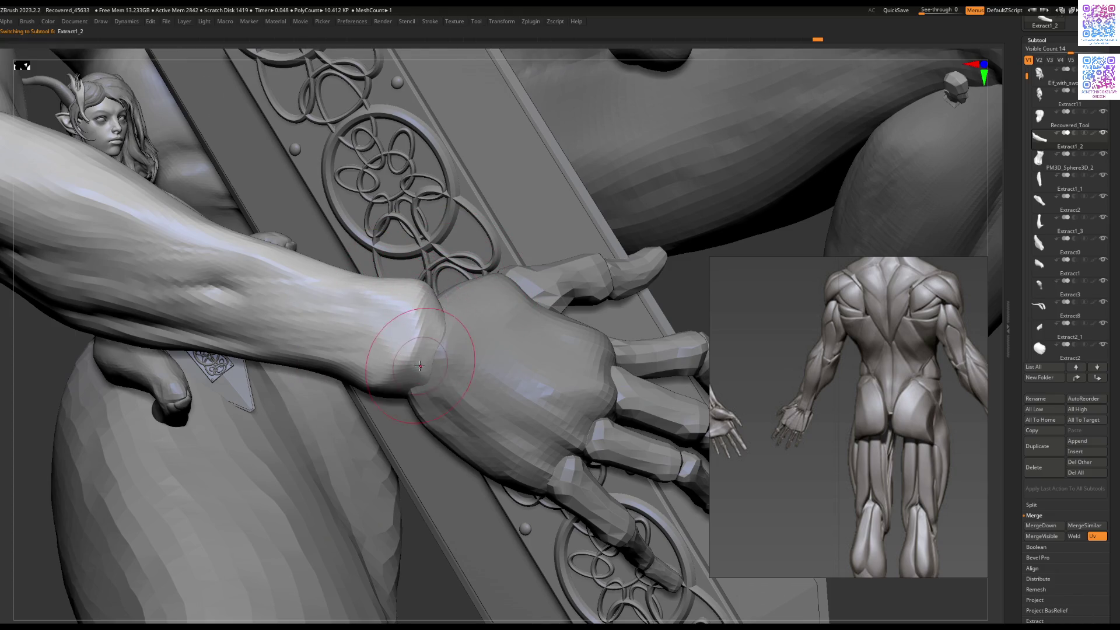
key("f")
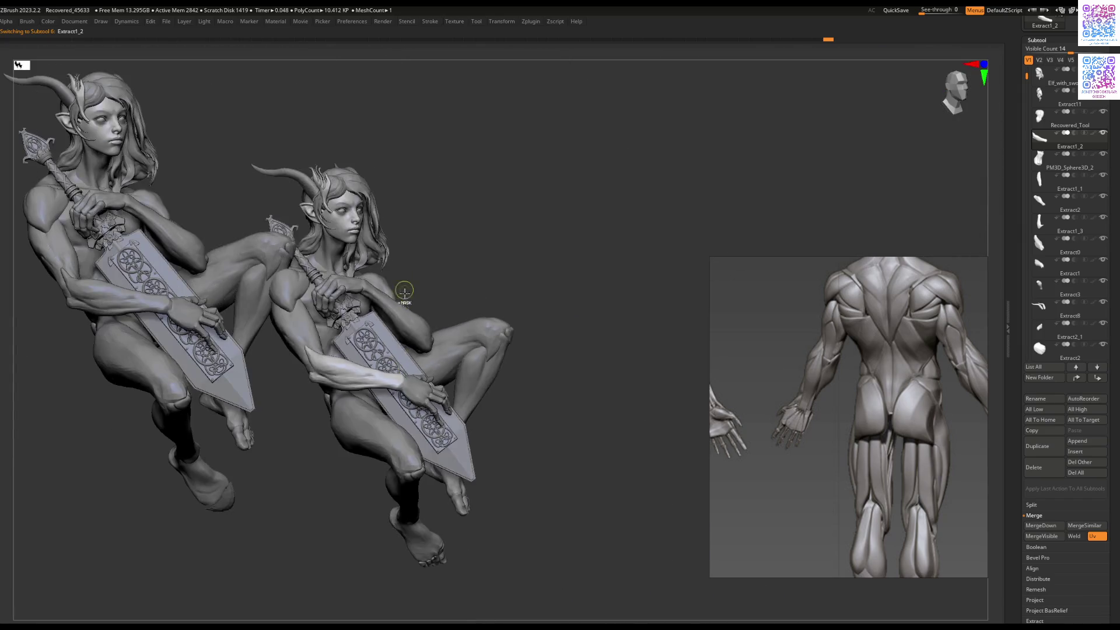
mouse_move(363, 362)
left_mouse_down()
mouse_move(379, 400)
mouse_move(430, 434)
mouse_move(537, 376)
mouse_move(569, 343)
mouse_move(559, 305)
left_mouse_up()
left_click(569, 343, "alt")
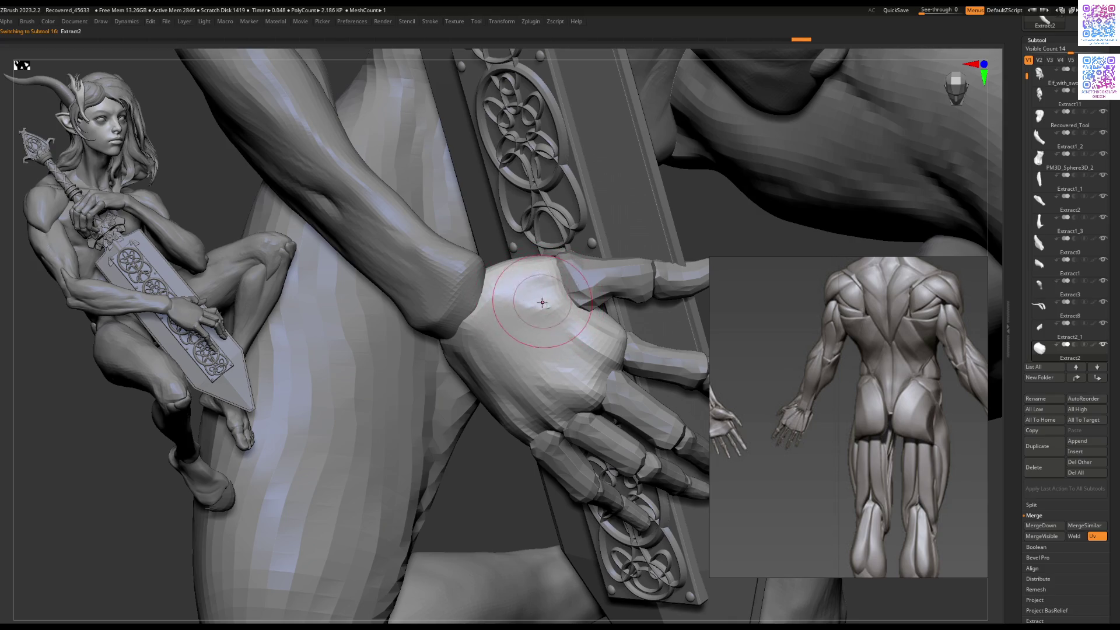
Step: Zoom in on the wrist and blend the back of the hand into it
scroll(513, 309, "down", 4)
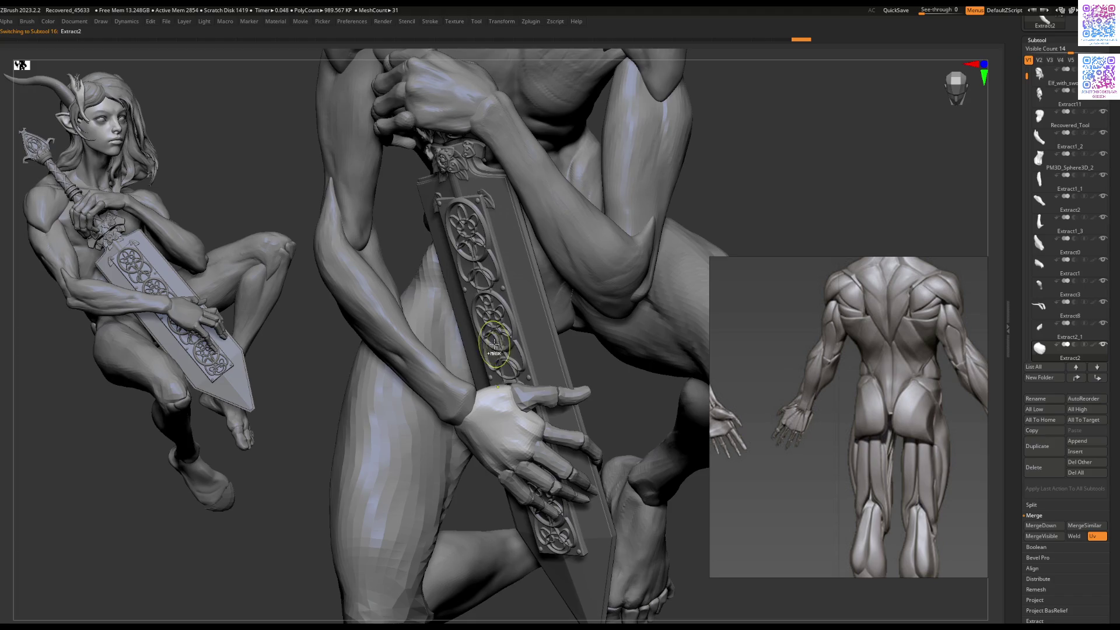
scroll(494, 345, "up", 2)
scroll(498, 419, "up", 3)
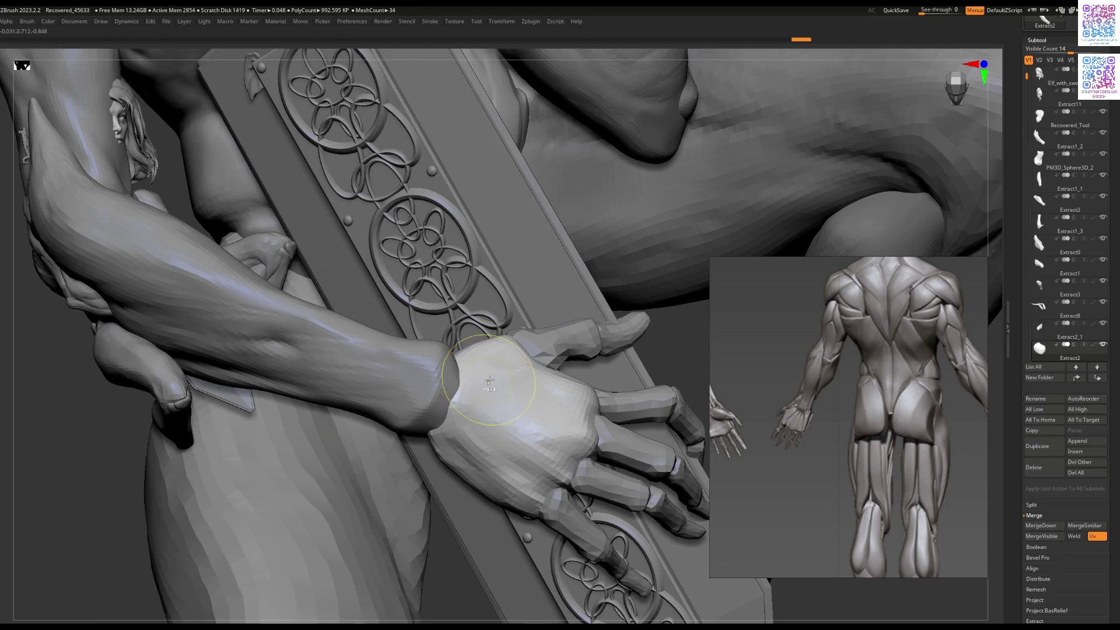
scroll(489, 382, "up", 2)
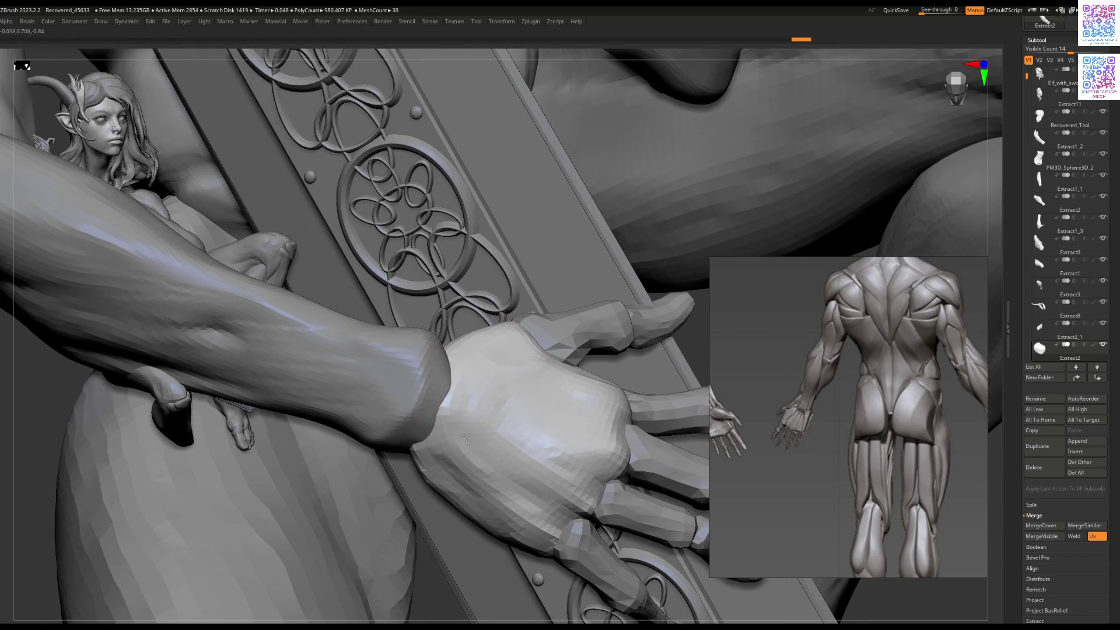
left_click_drag(506, 395, 493, 360)
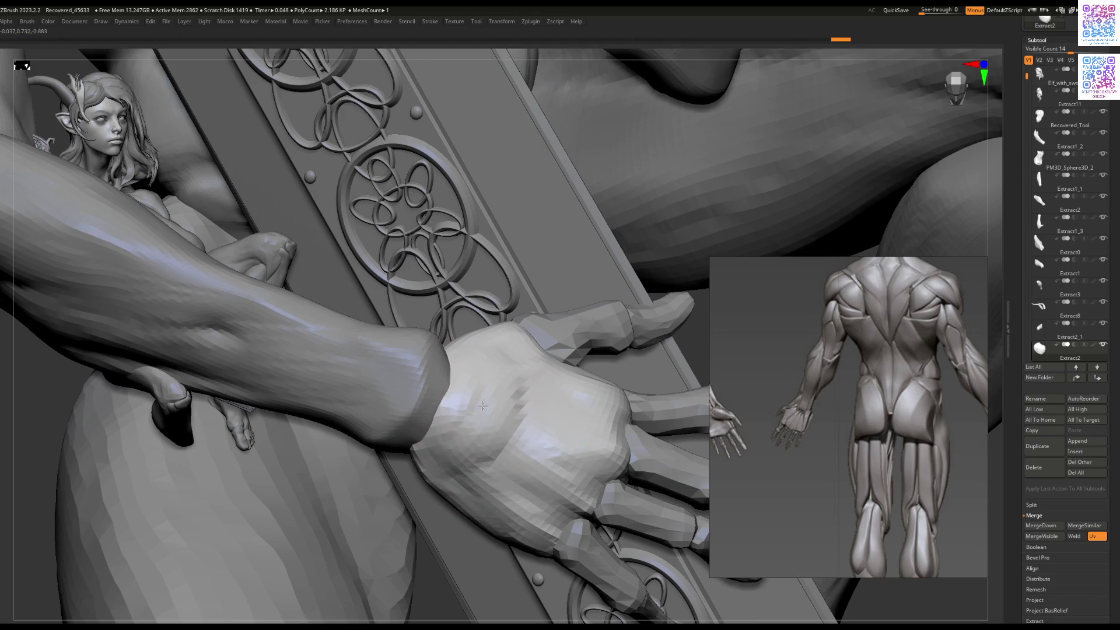
scroll(470, 413, "down", 10)
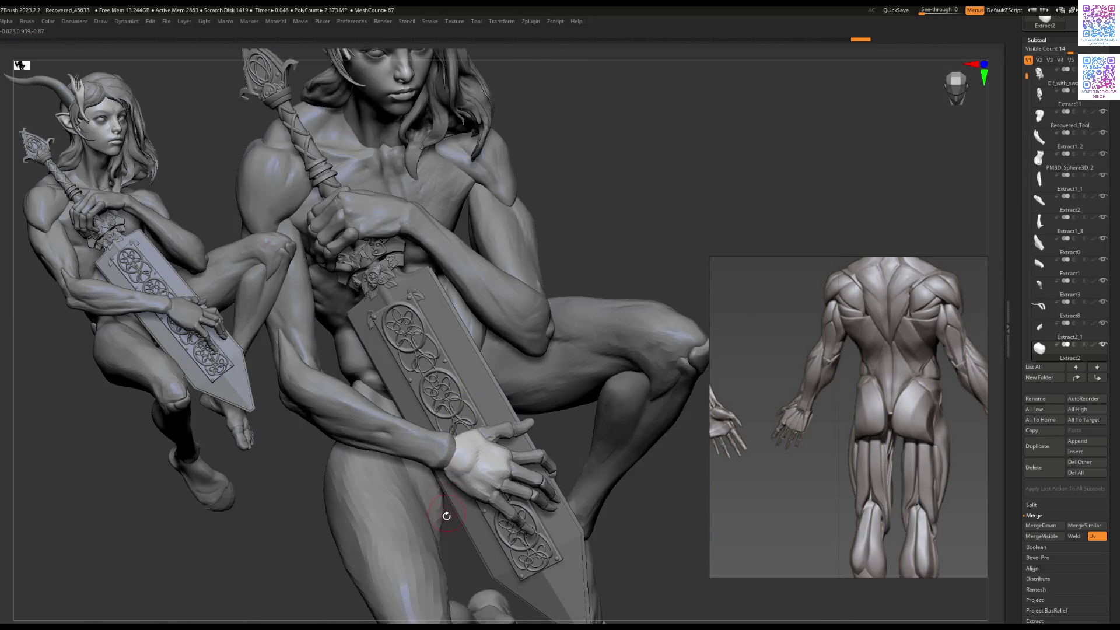
Step: Rotate the elf to a more frontal view of the sword hand
scroll(483, 386, "down", 10)
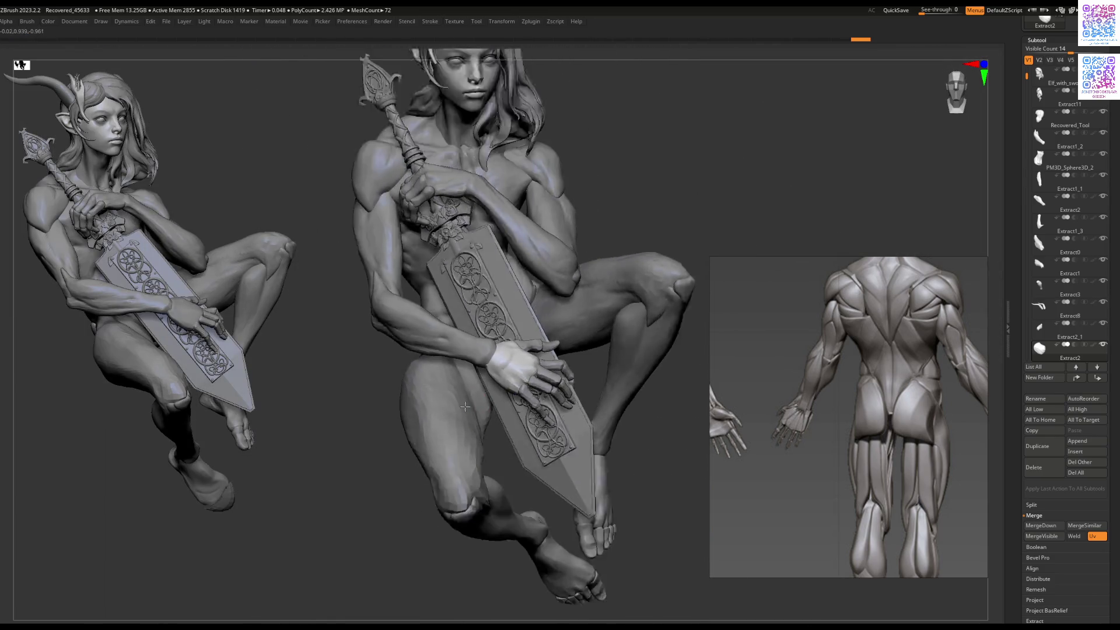
mouse_move(452, 351)
left_mouse_down()
mouse_move(542, 355)
mouse_move(542, 388)
mouse_move(525, 370)
mouse_move(657, 362)
mouse_move(622, 335)
left_mouse_up()
scroll(579, 367, "up", 5)
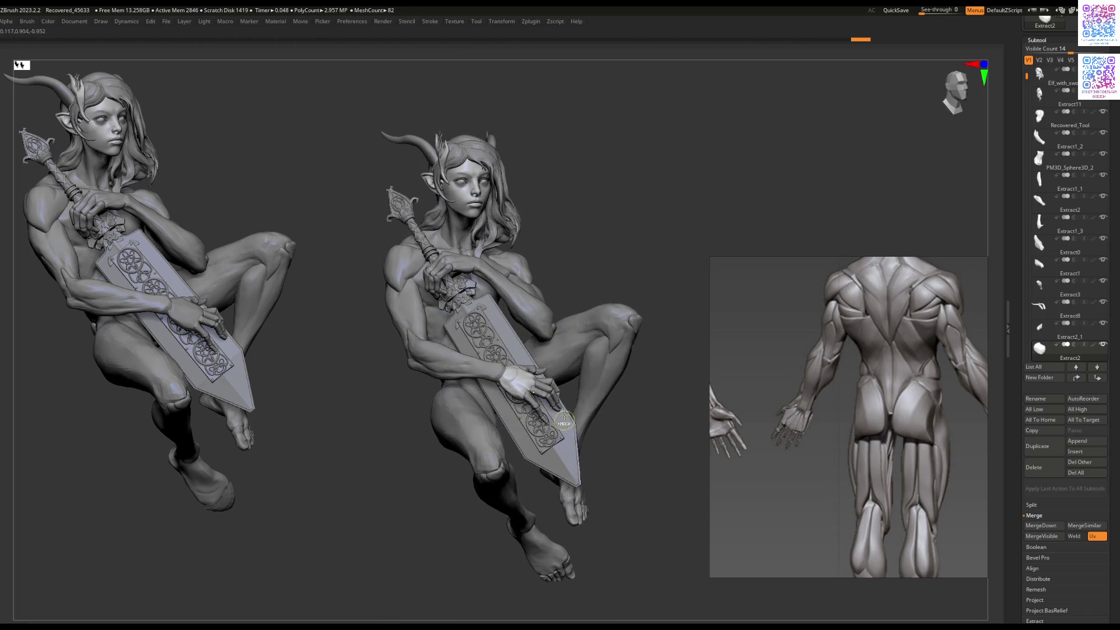
left_click_drag(550, 427, 551, 373)
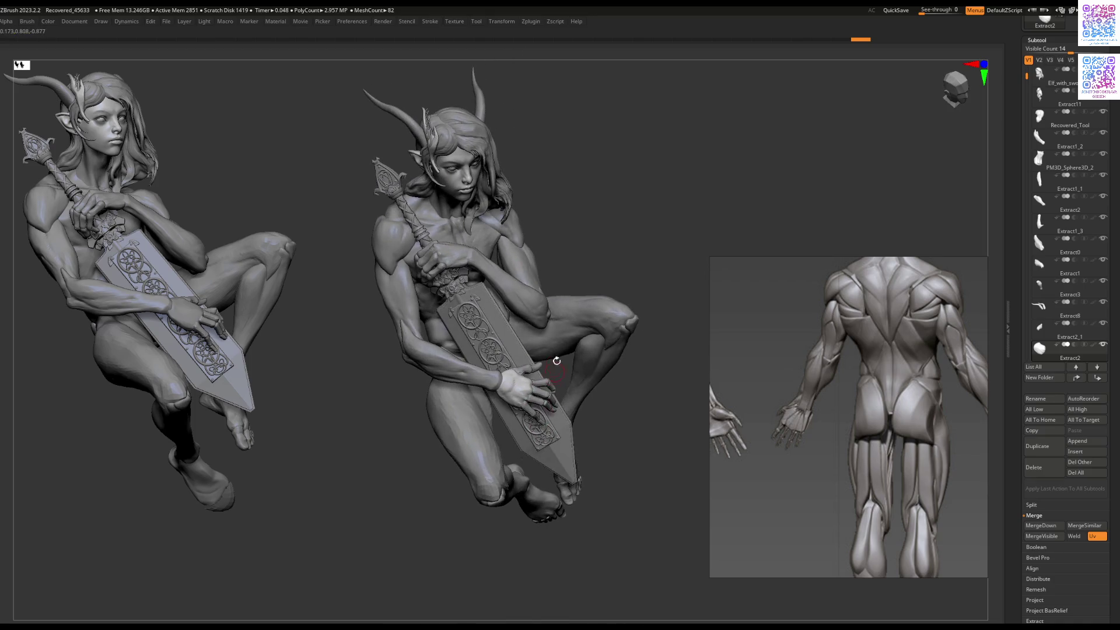
scroll(515, 443, "up", 5)
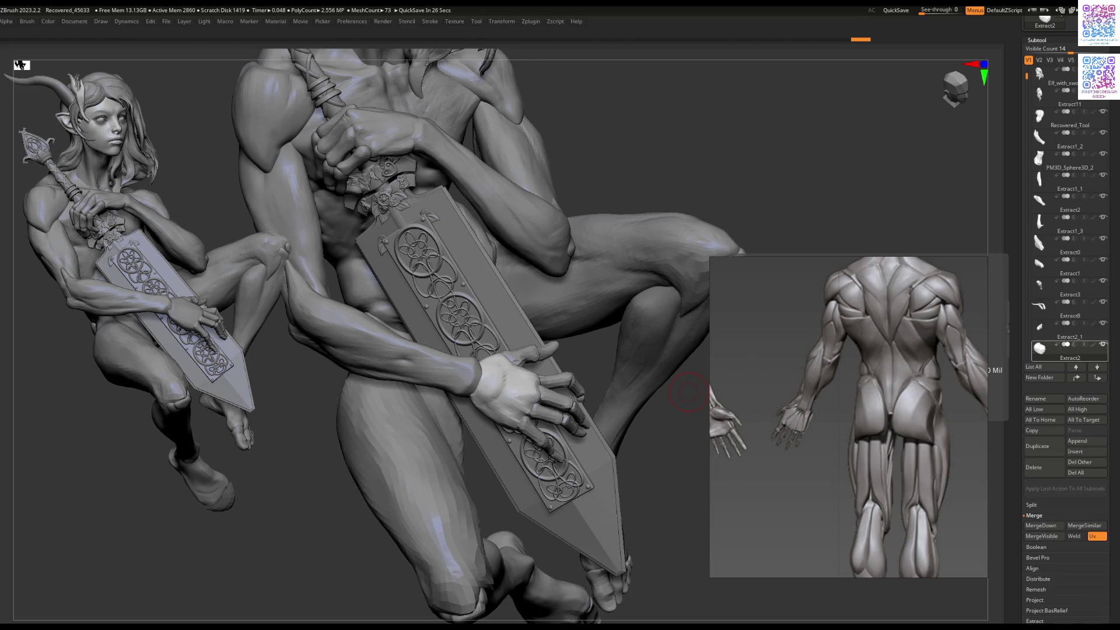
Step: Step through the subtools to the Extract2 palm piece and Solo it
key("Up")
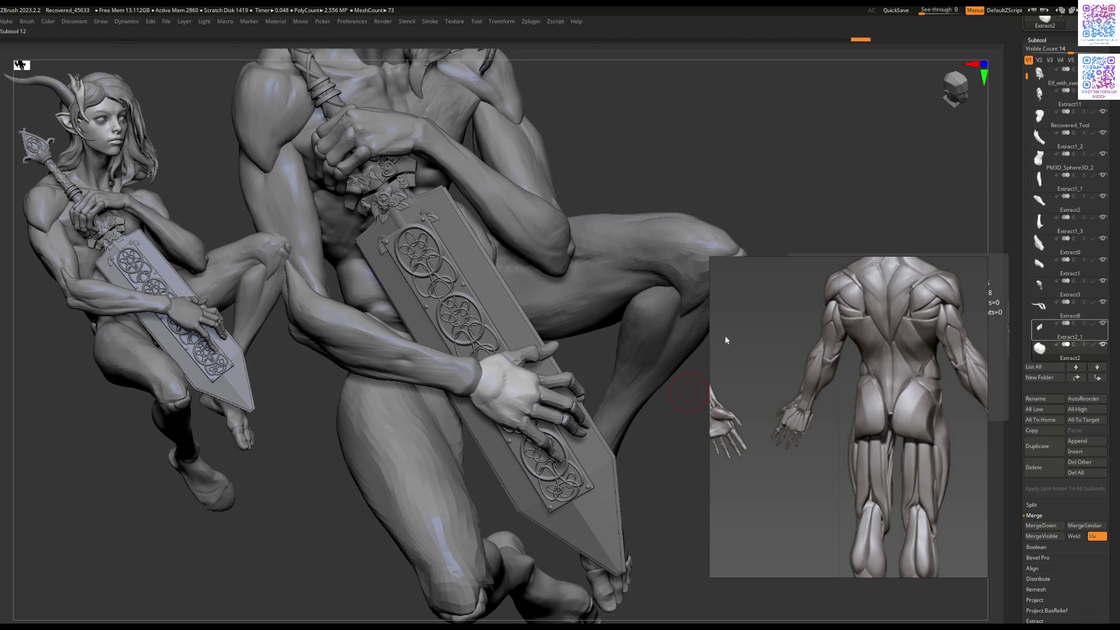
right_click_drag(592, 327, 637, 337)
key("Down")
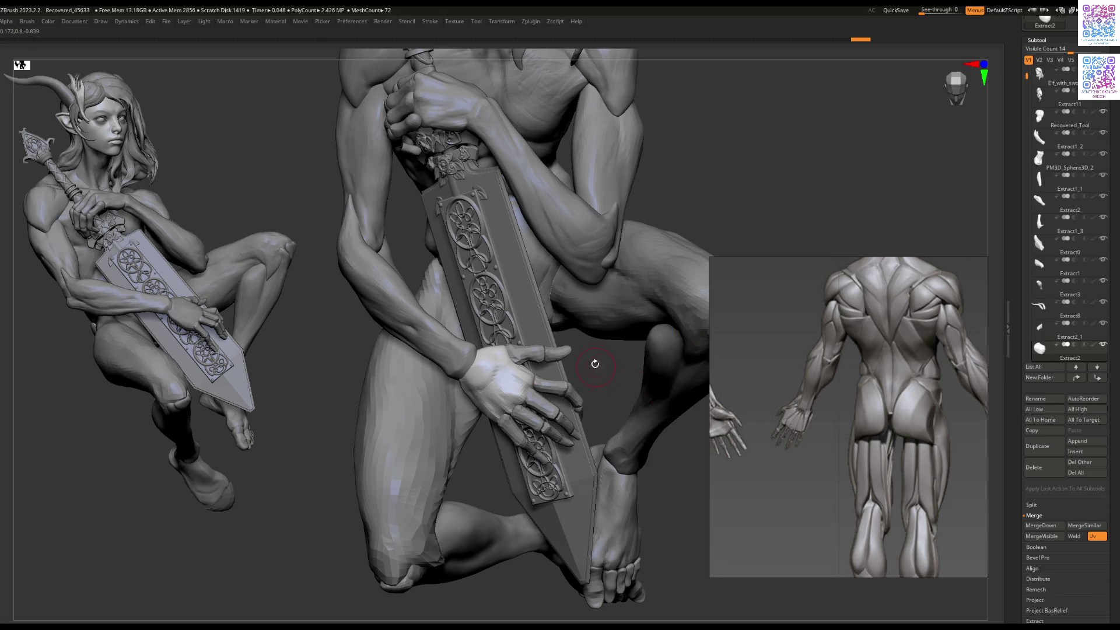
right_click_drag(595, 365, 610, 333)
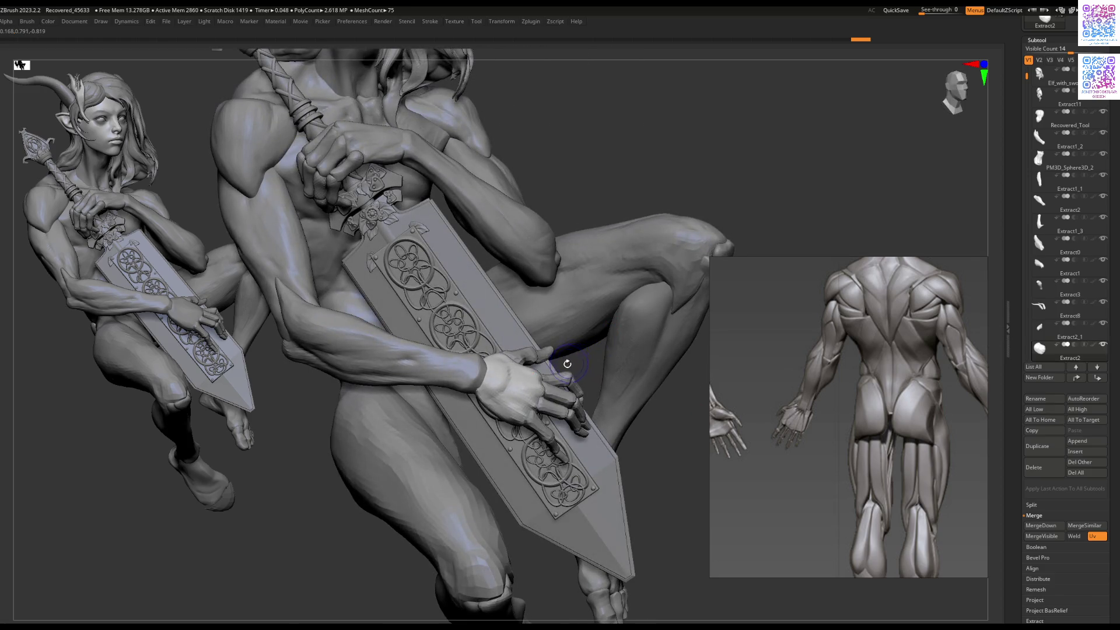
key("ctrl+shift+s")
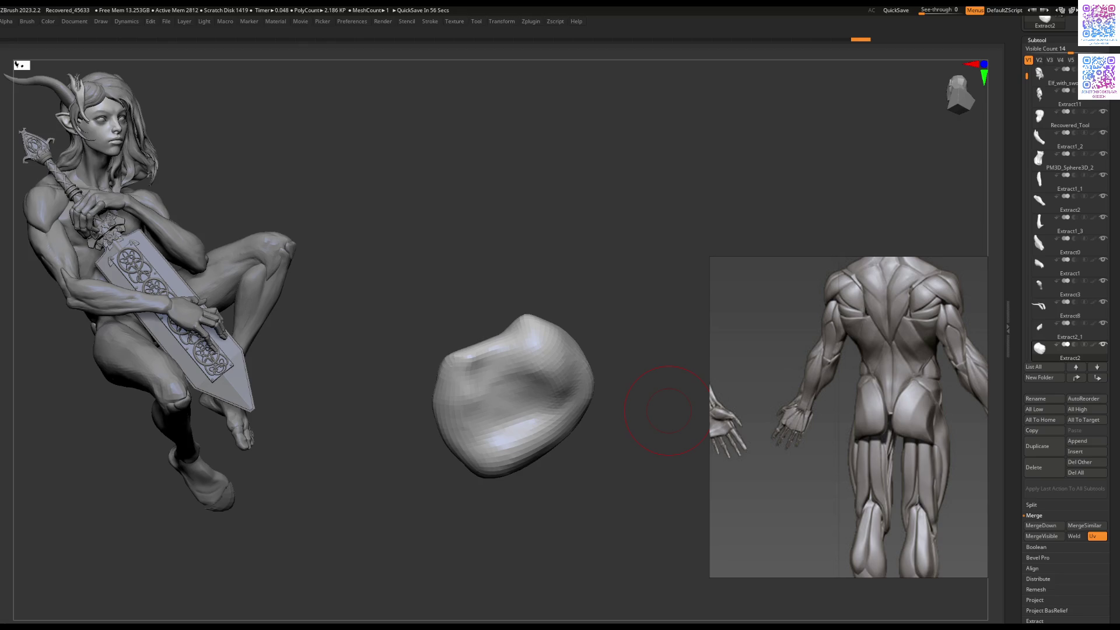
Step: Deepen the crease along the soloed palm piece and smooth it along its length
mouse_move(634, 394)
left_mouse_down()
mouse_move(585, 357)
mouse_move(629, 278)
mouse_move(545, 349)
left_mouse_up()
right_click_drag(545, 349, 536, 370, "ctrl")
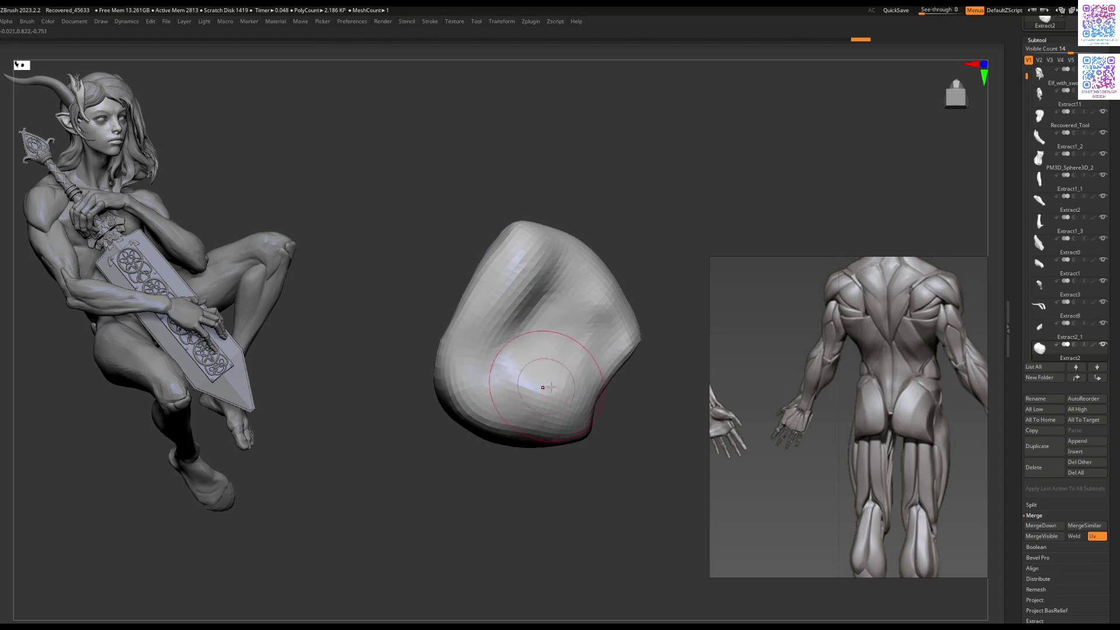
left_click_drag(560, 245, 519, 303)
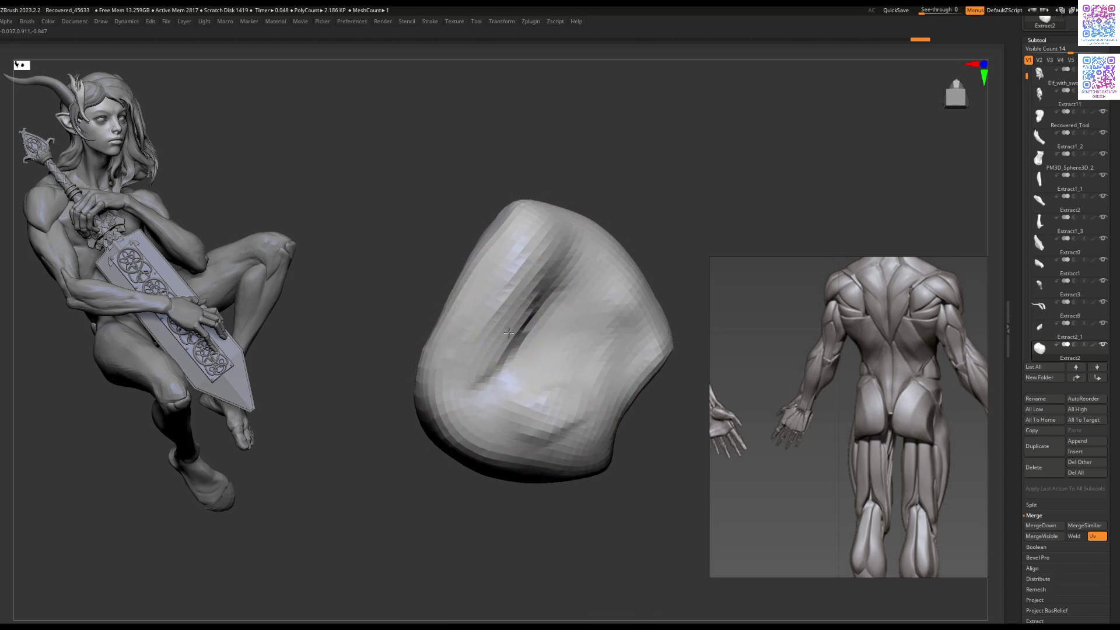
right_click_drag(524, 309, 522, 281, "ctrl")
mouse_move(521, 281)
left_mouse_down()
mouse_move(512, 350)
mouse_move(558, 430)
mouse_move(525, 394)
left_mouse_up()
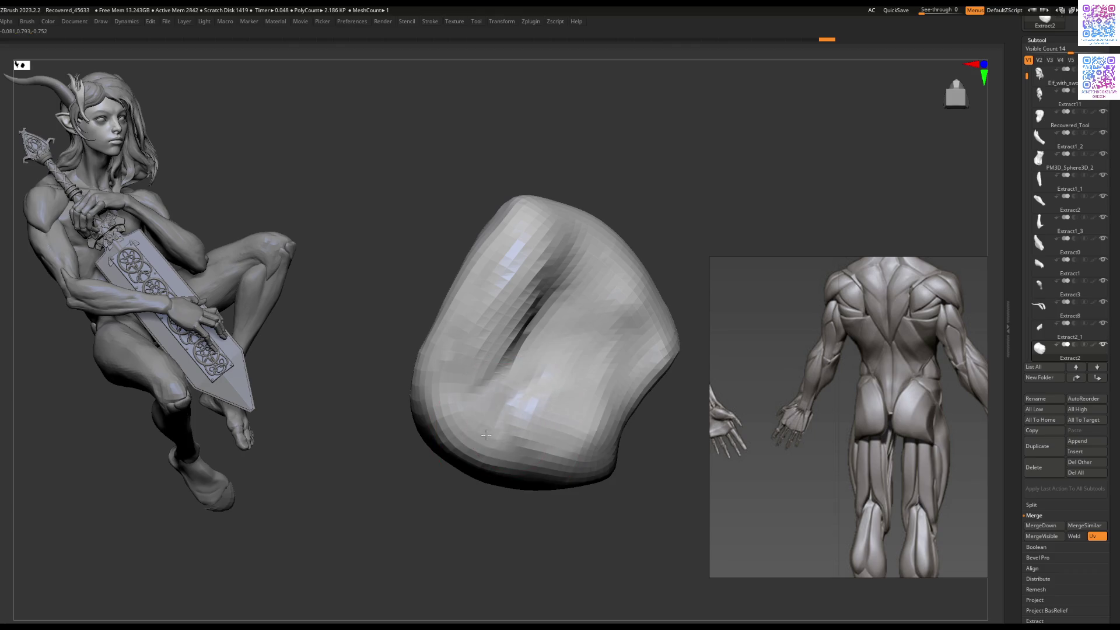
Step: Soften the crease and smooth the lower-left surface, undoing the last change with Ctrl+Z
right_click_drag(533, 400, 525, 387)
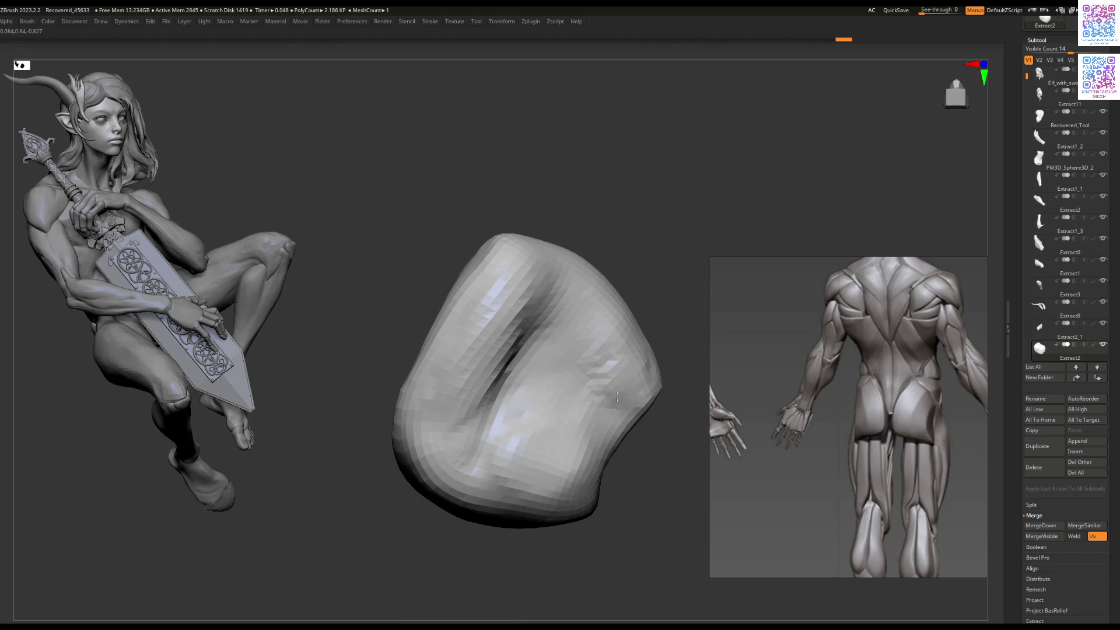
mouse_move(577, 413)
right_mouse_down()
mouse_move(579, 380)
mouse_move(599, 373)
right_mouse_up()
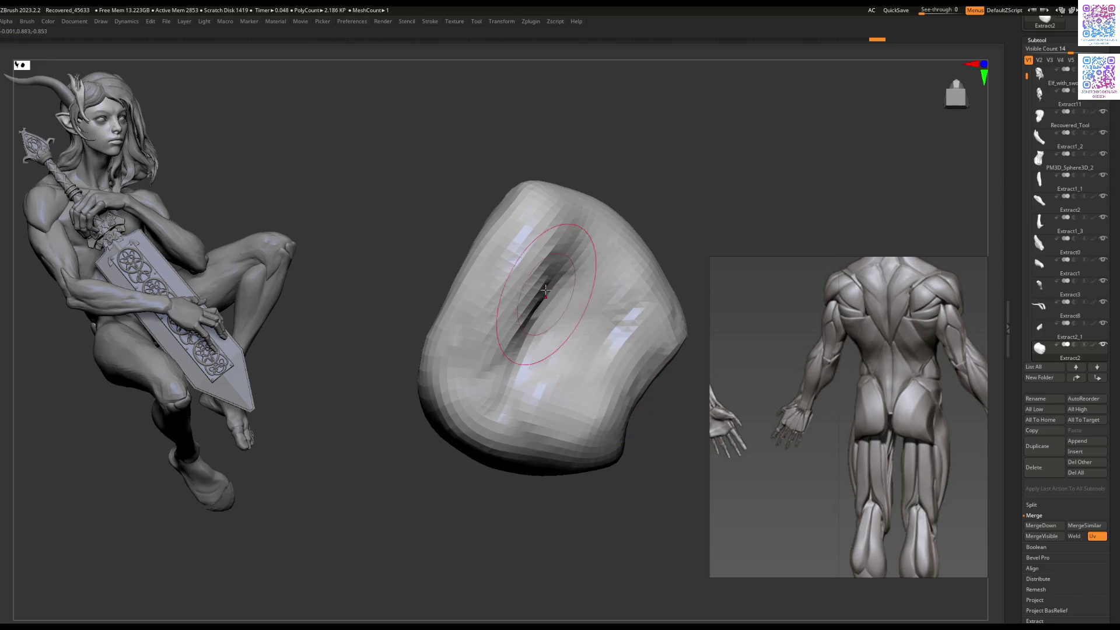
mouse_move(537, 298)
left_mouse_down()
mouse_move(562, 251)
mouse_move(595, 233)
mouse_move(472, 263)
left_mouse_up()
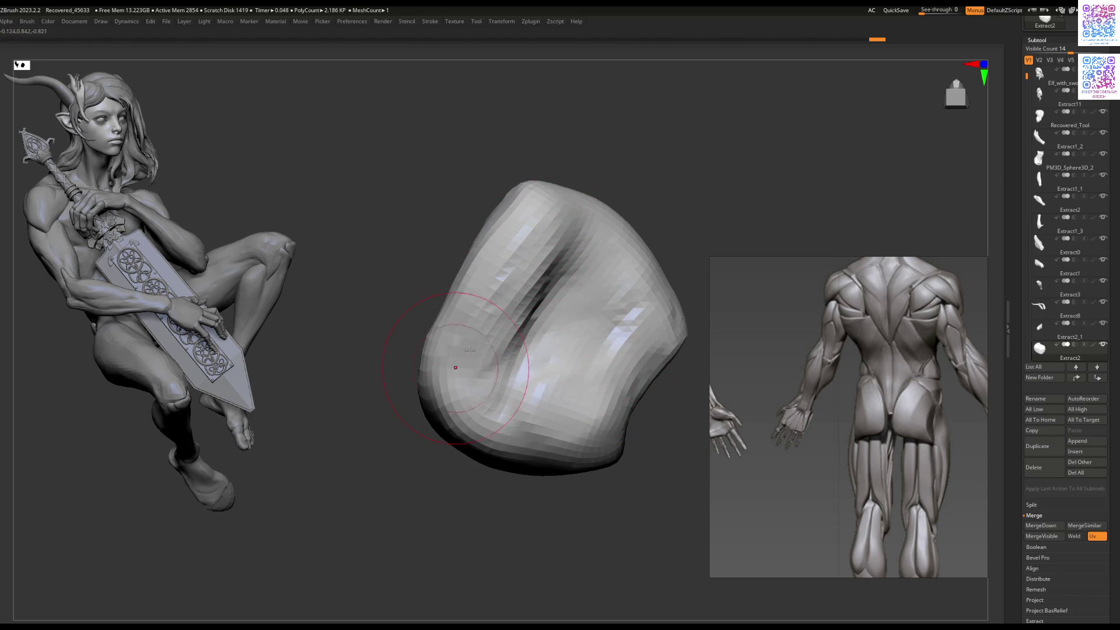
right_click_drag(513, 344, 582, 378)
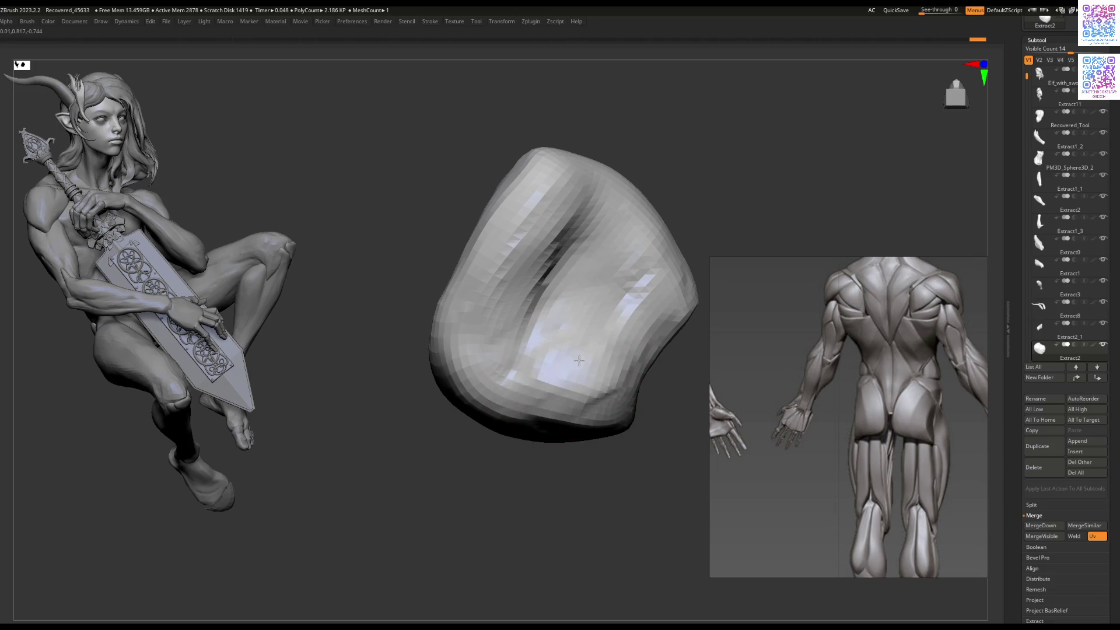
right_click_drag(477, 405, 484, 337)
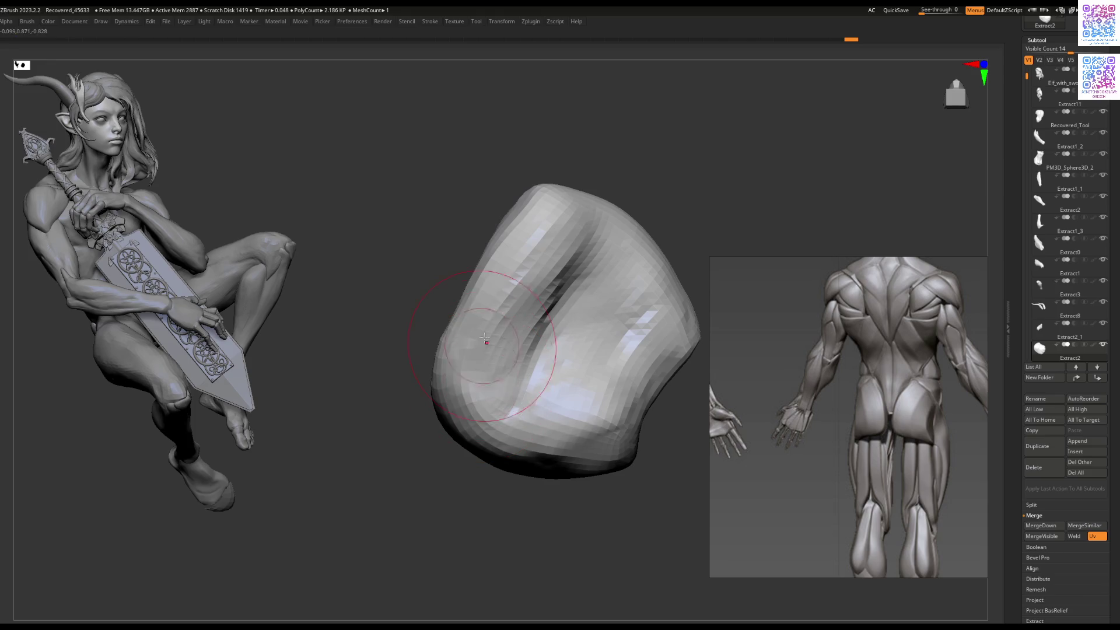
left_click_drag(512, 246, 486, 373)
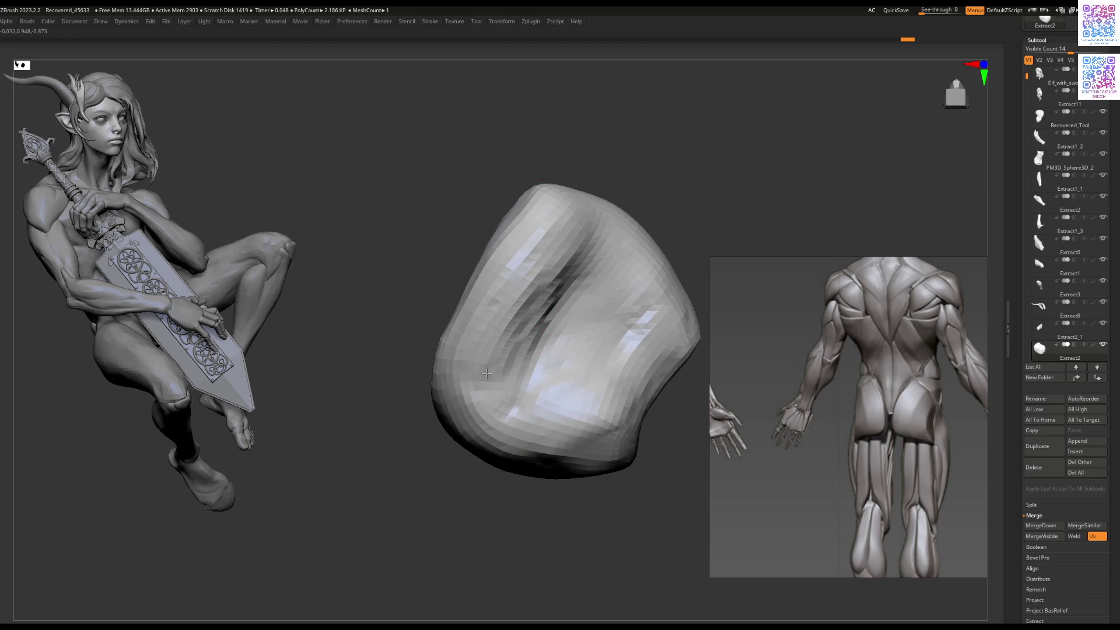
mouse_move(520, 306)
right_mouse_down()
mouse_move(534, 262)
mouse_move(557, 341)
mouse_move(575, 257)
mouse_move(555, 272)
mouse_move(525, 337)
right_mouse_up()
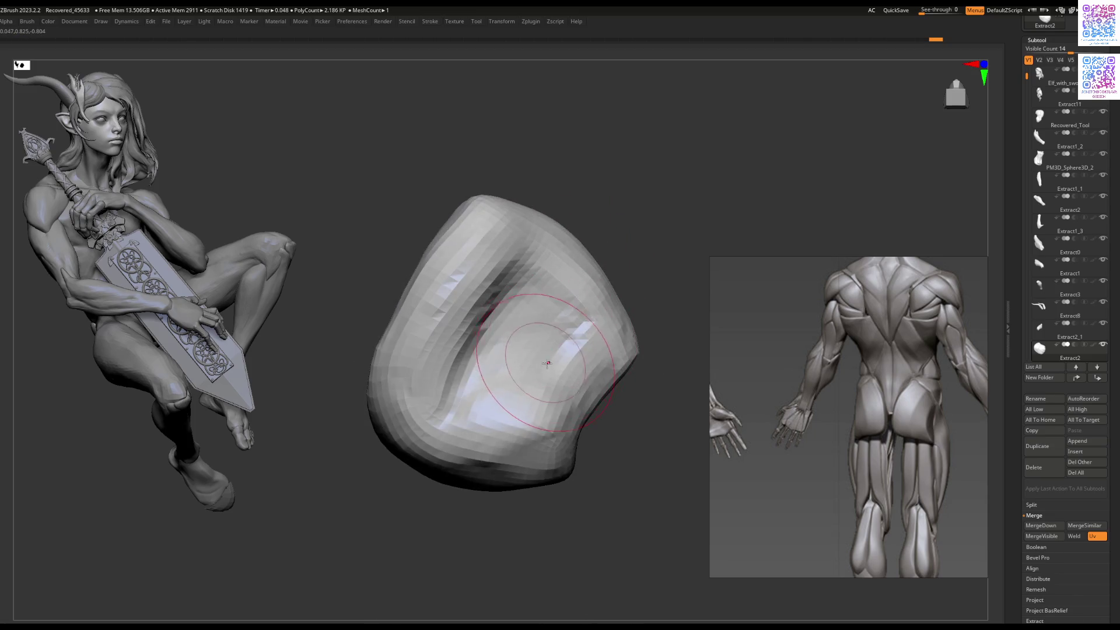
right_click_drag(536, 386, 522, 343)
key("ctrl+z")
key("ctrl+z")
key("ctrl+z")
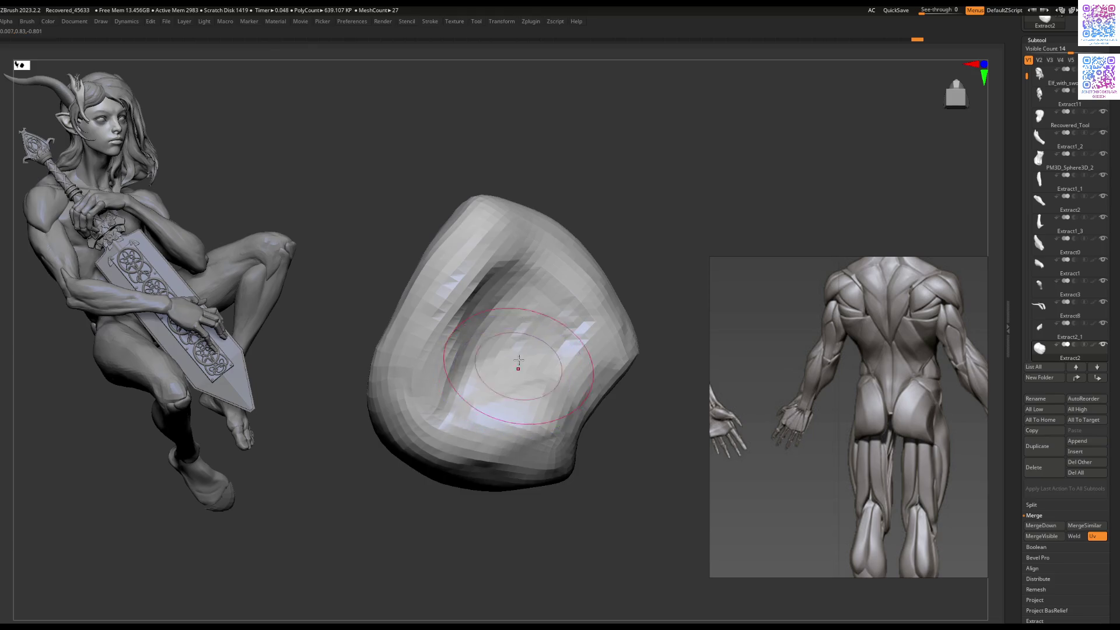
Step: Turn Solo off with Alt+S and zoom out to the whole elf holding the sword
mouse_move(517, 357)
right_mouse_down()
mouse_move(507, 445)
mouse_move(487, 444)
mouse_move(483, 345)
right_mouse_up()
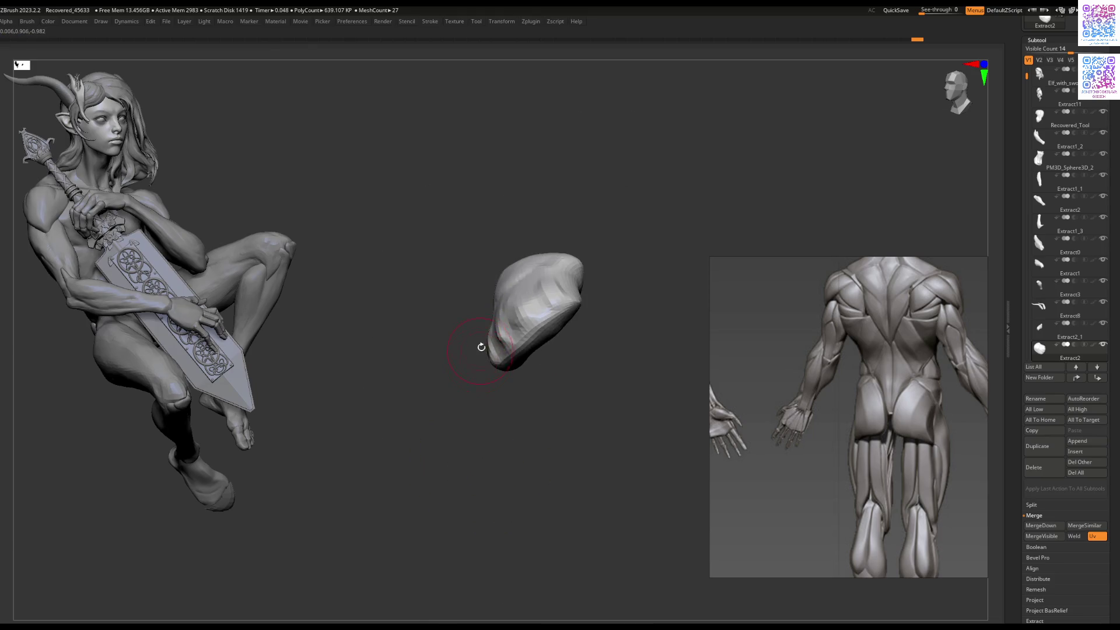
key("alt+s")
right_click_drag(650, 171, 973, 101)
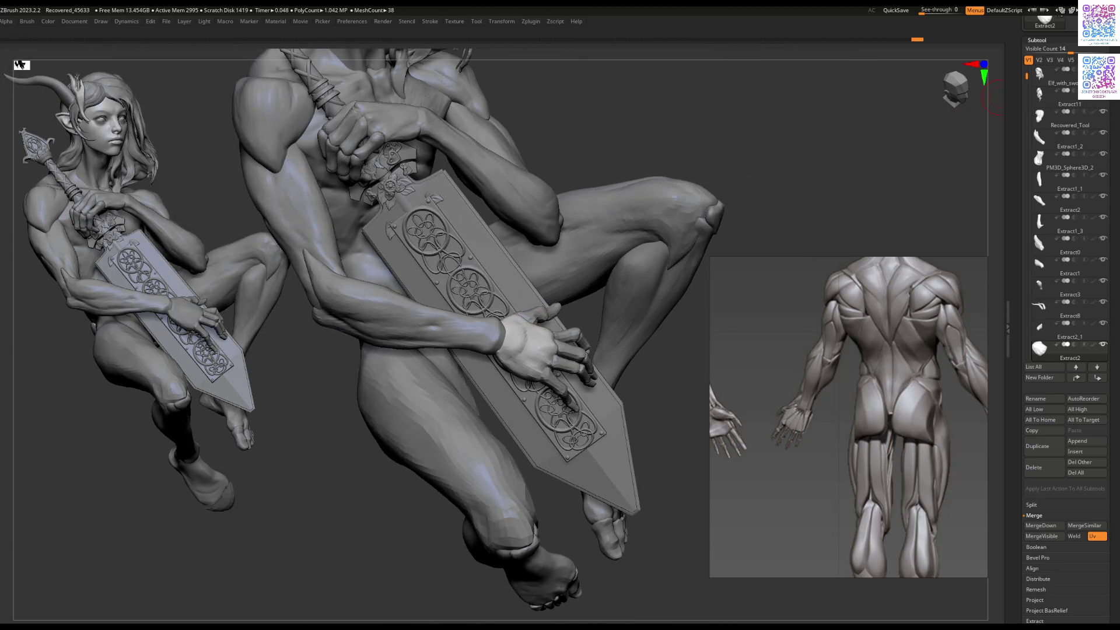
Step: Select the Extract1_2 arm piece while toggling between visibility sets V1 and V3
scroll(1110, 139, "up", 1)
scroll(1110, 139, "up", 5)
left_click(1049, 146)
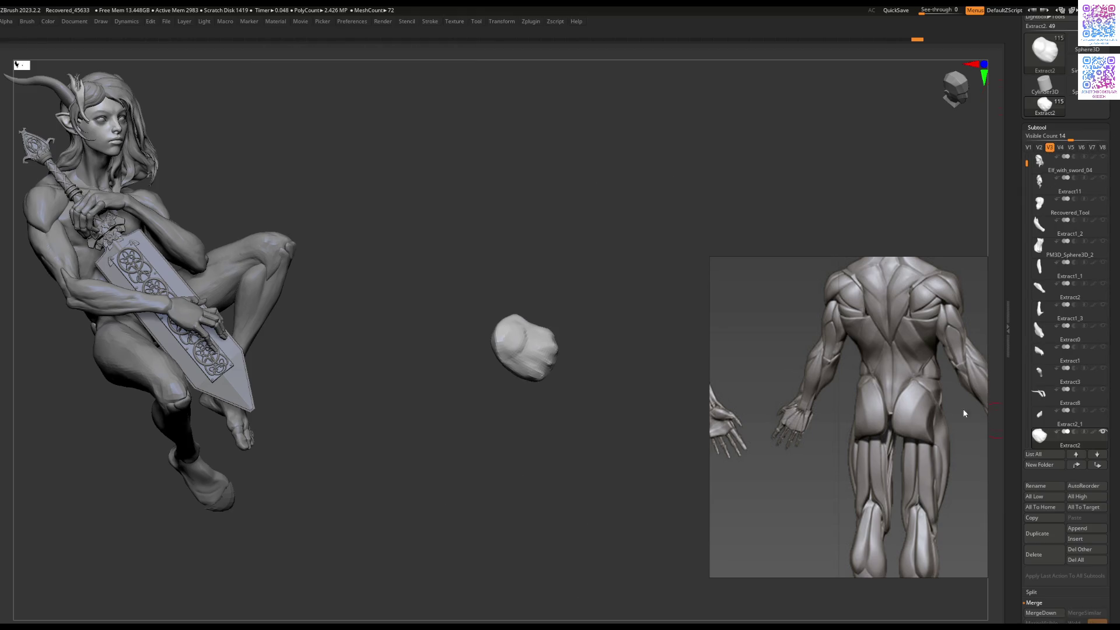
scroll(1024, 156, "up", 3)
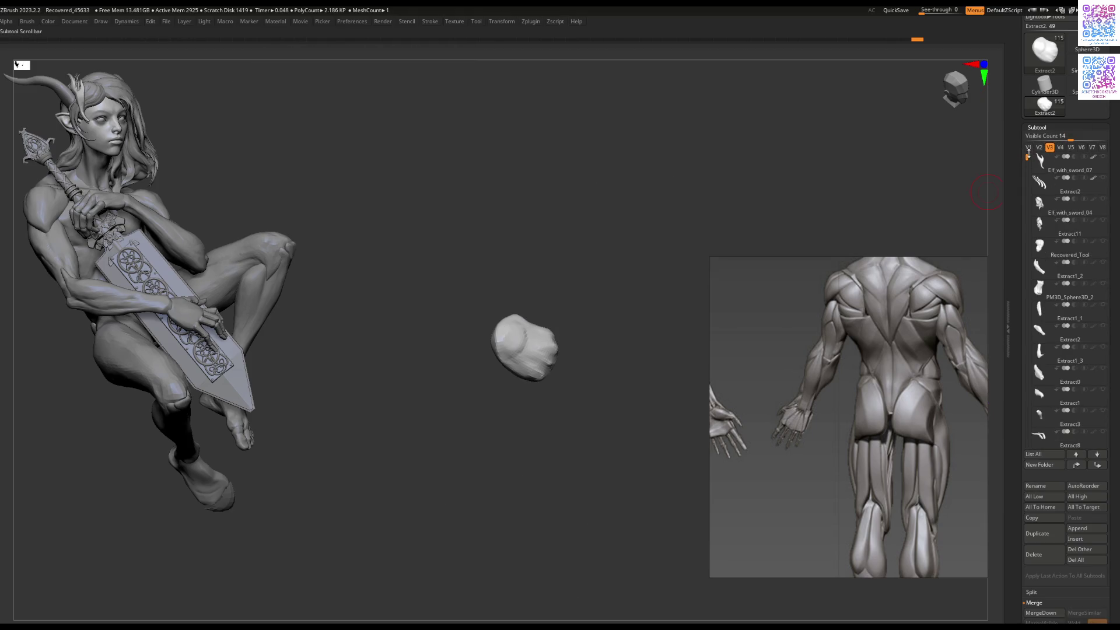
left_click(1028, 147)
left_click(424, 348, "alt")
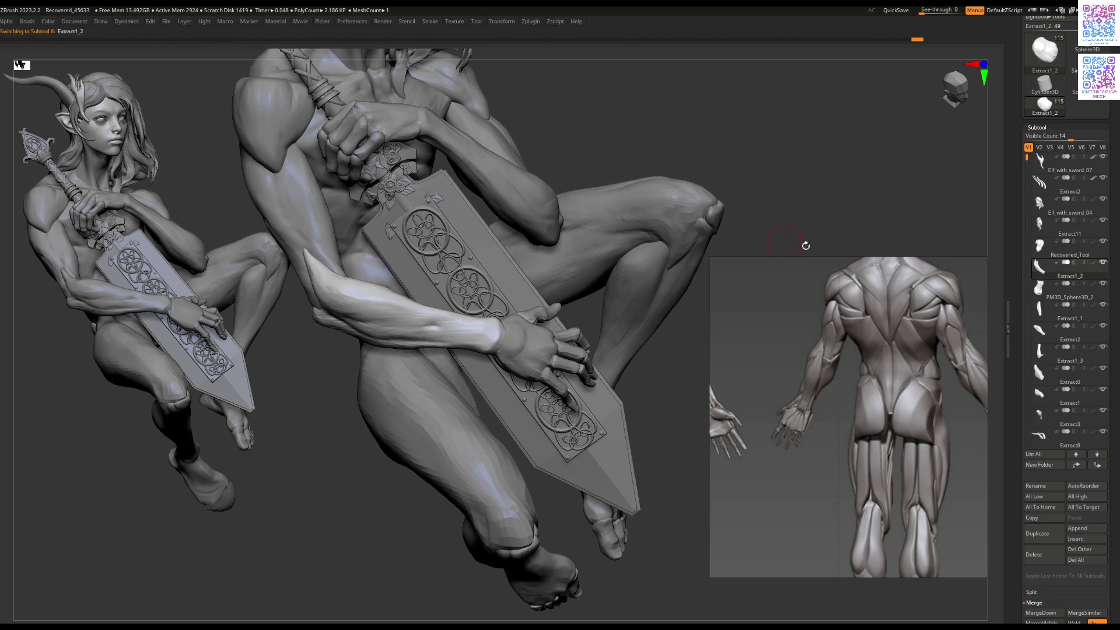
left_click(1049, 147)
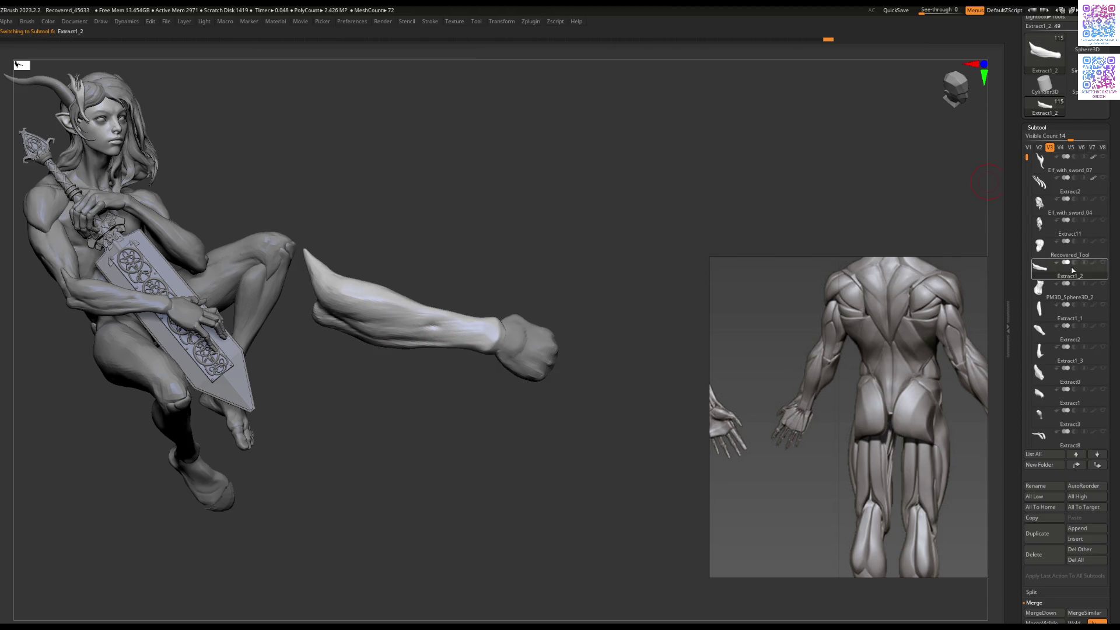
left_click(1029, 148)
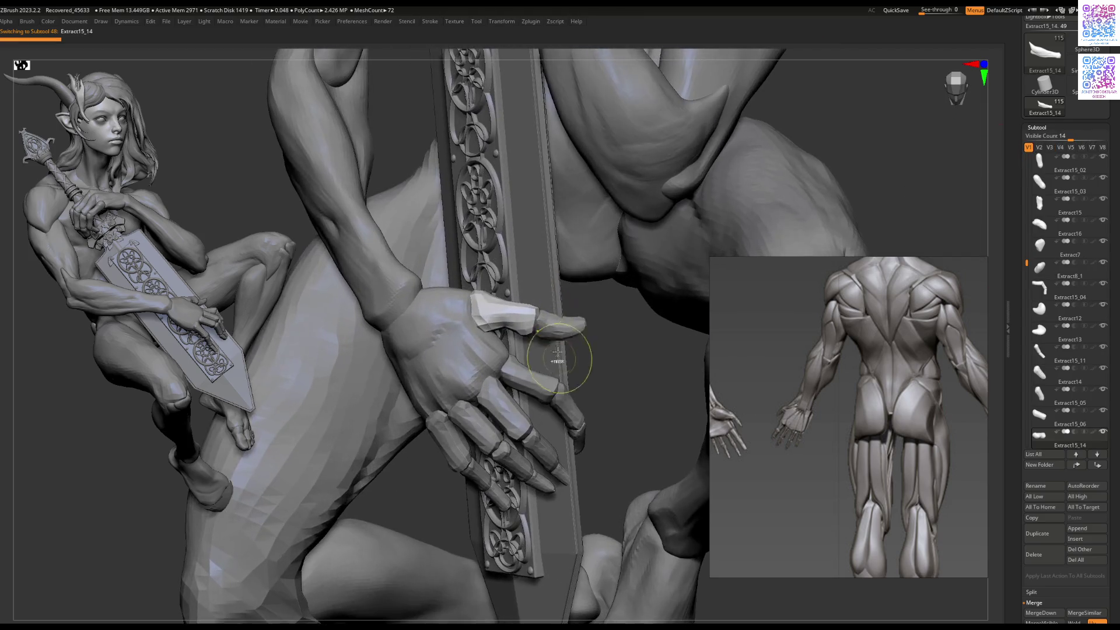
Step: Pick a sword-hand finger piece and the fingertip piece, checking each in the V3 set
left_click(576, 324, "alt")
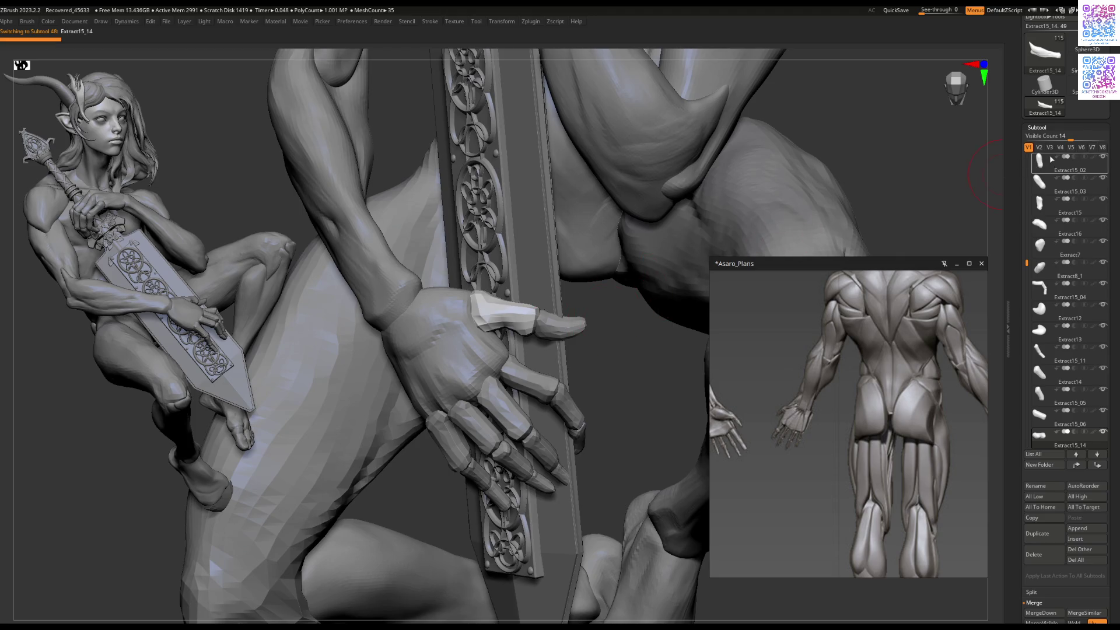
left_click(1049, 148)
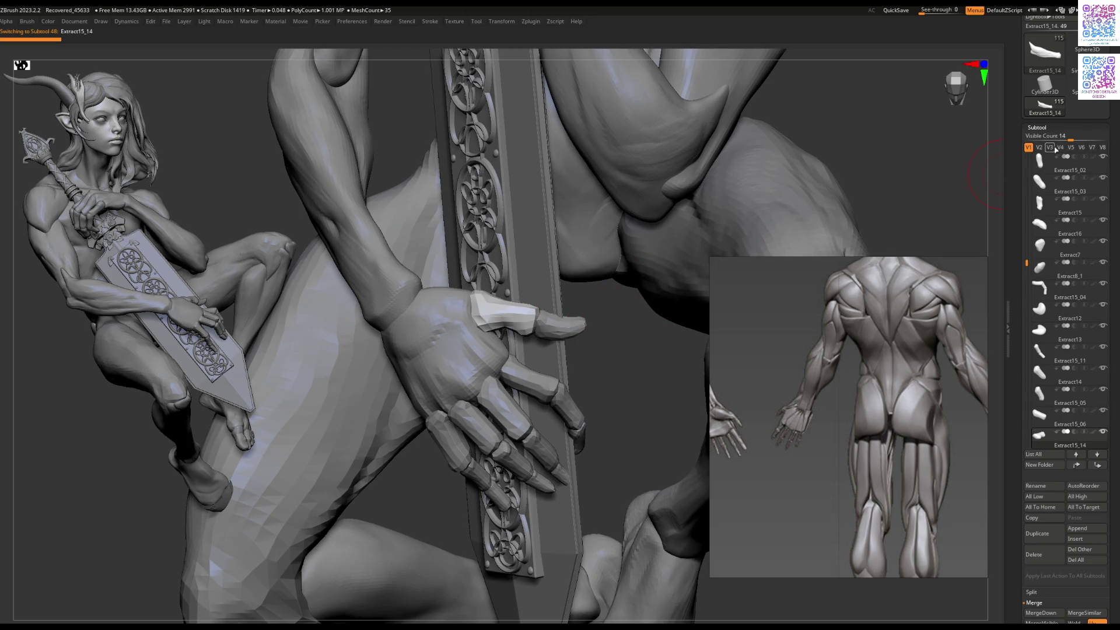
left_click(1028, 148)
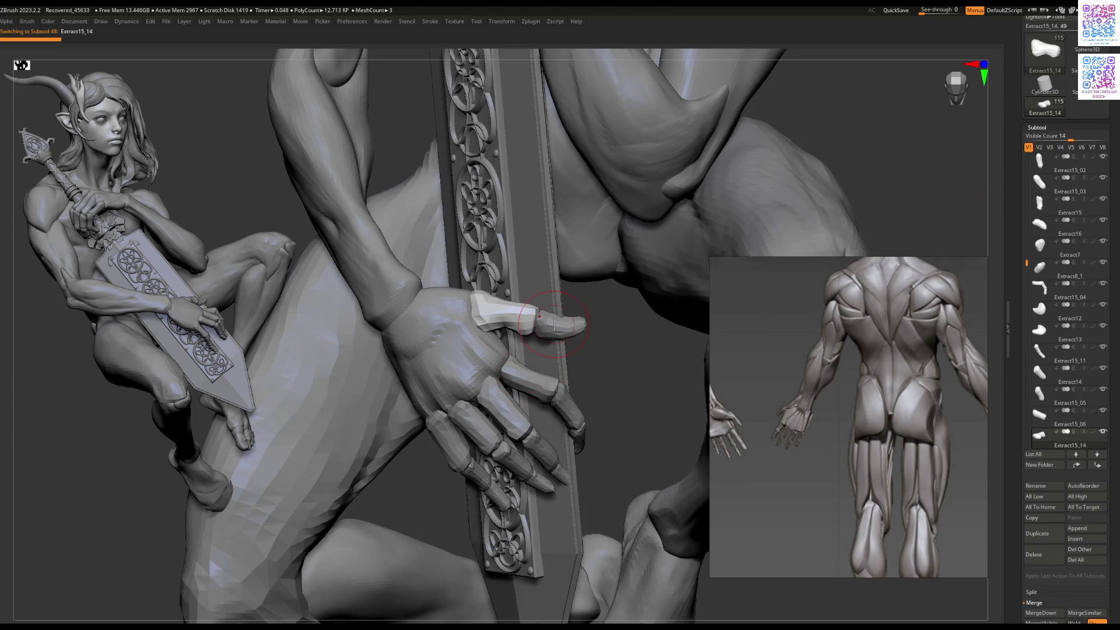
left_click(556, 325, "alt")
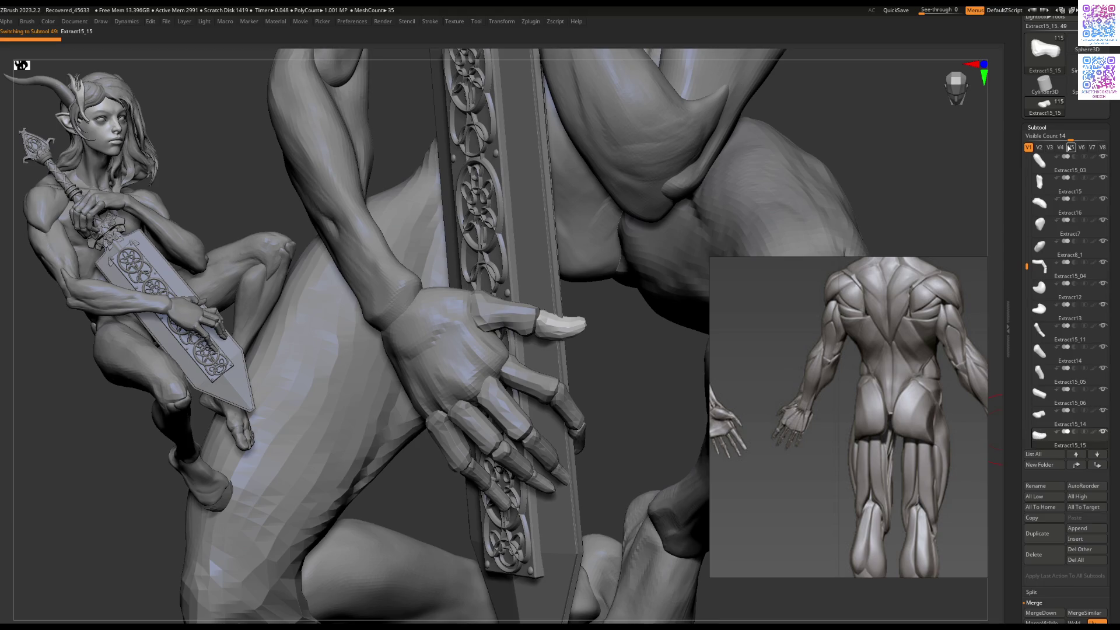
left_click(1049, 147)
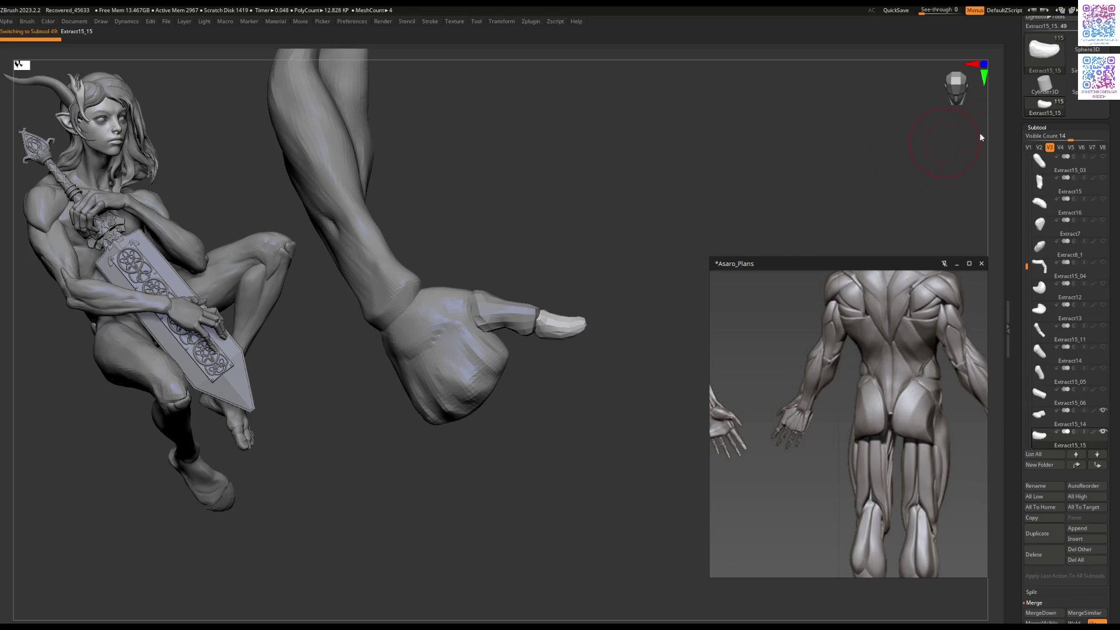
left_click(1028, 147)
Step: Select two more finger pieces of the gripping hand and return to the V3 set
left_click_drag(592, 378, 551, 378)
left_click(551, 378, "alt")
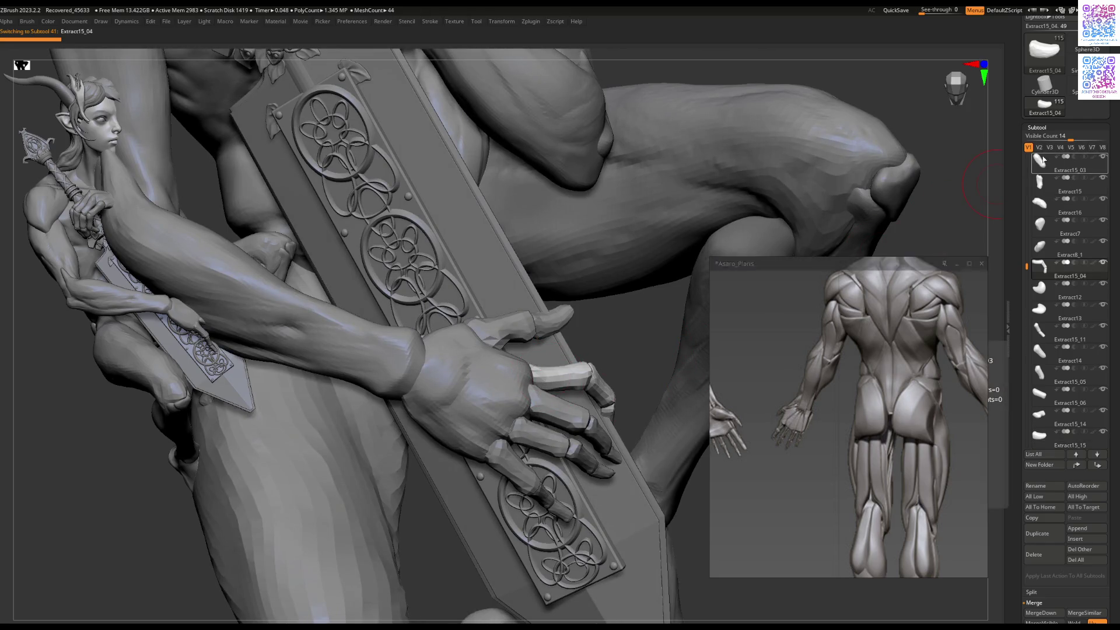
left_click(1049, 147)
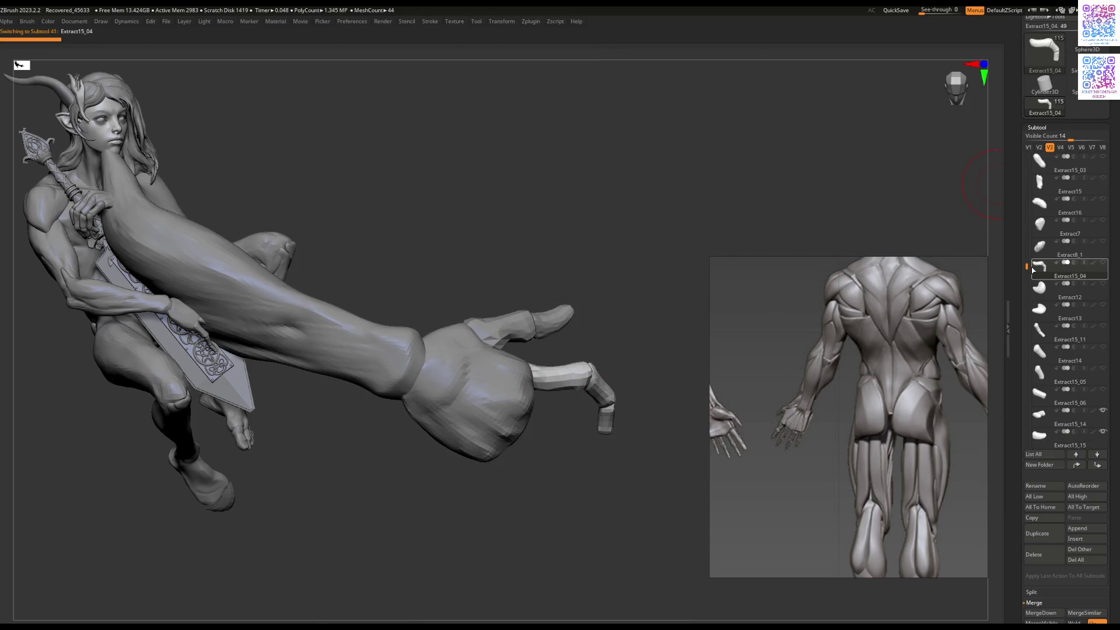
left_click(1028, 148)
left_click(563, 405, "alt")
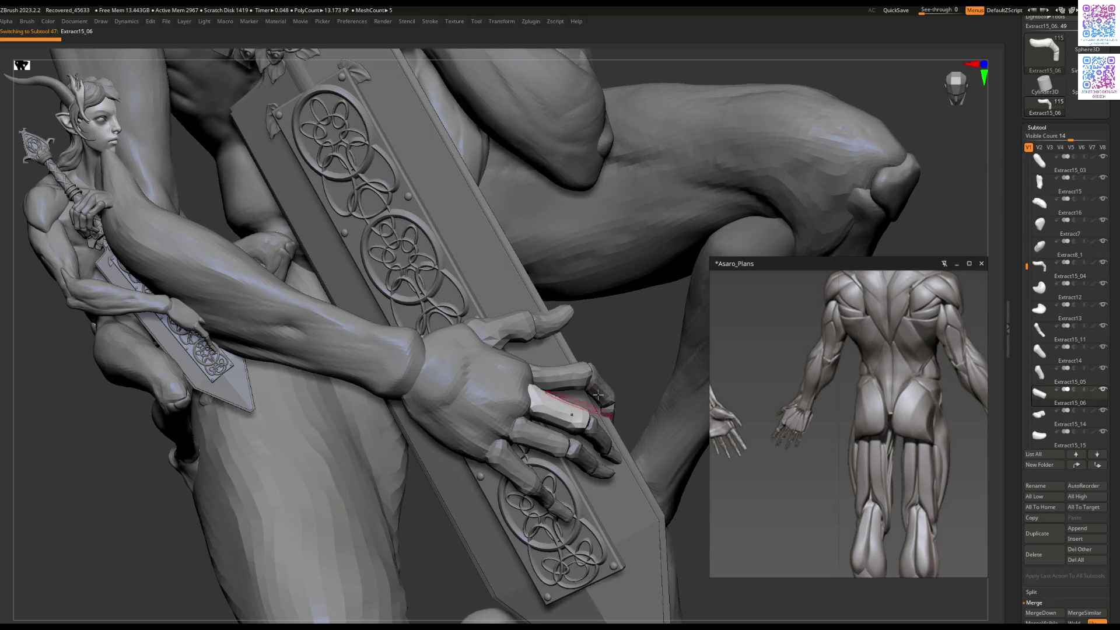
left_click_drag(649, 387, 676, 373)
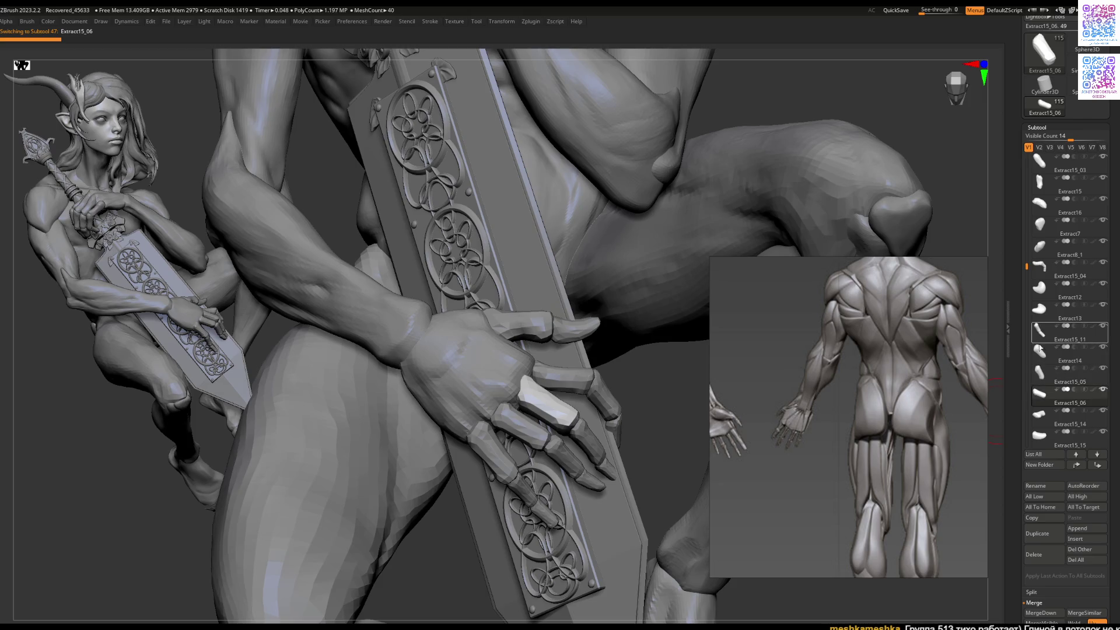
left_click(1050, 147)
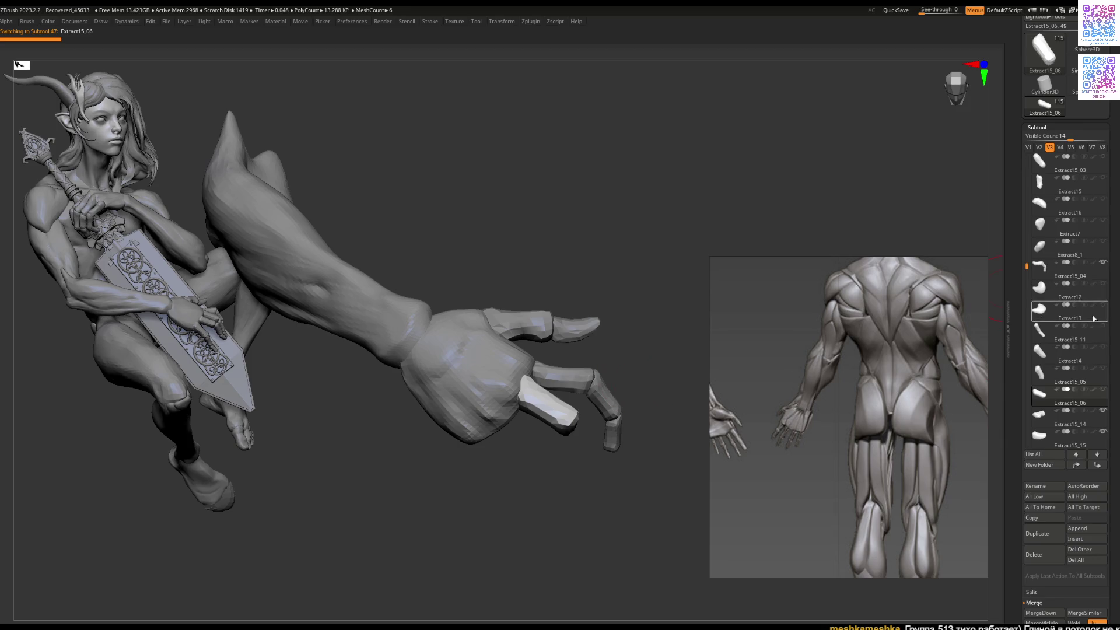
Step: Turn on the remaining finger subtools in the V3 set and frame the arm and hand
left_click(1040, 375)
left_click(1044, 357)
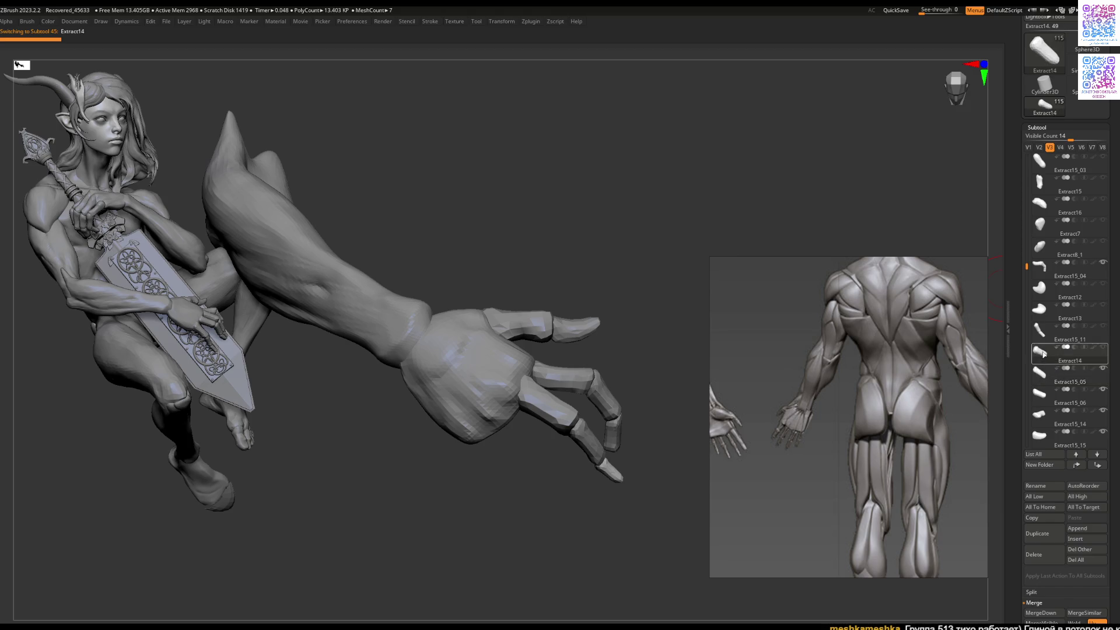
left_click(1042, 334)
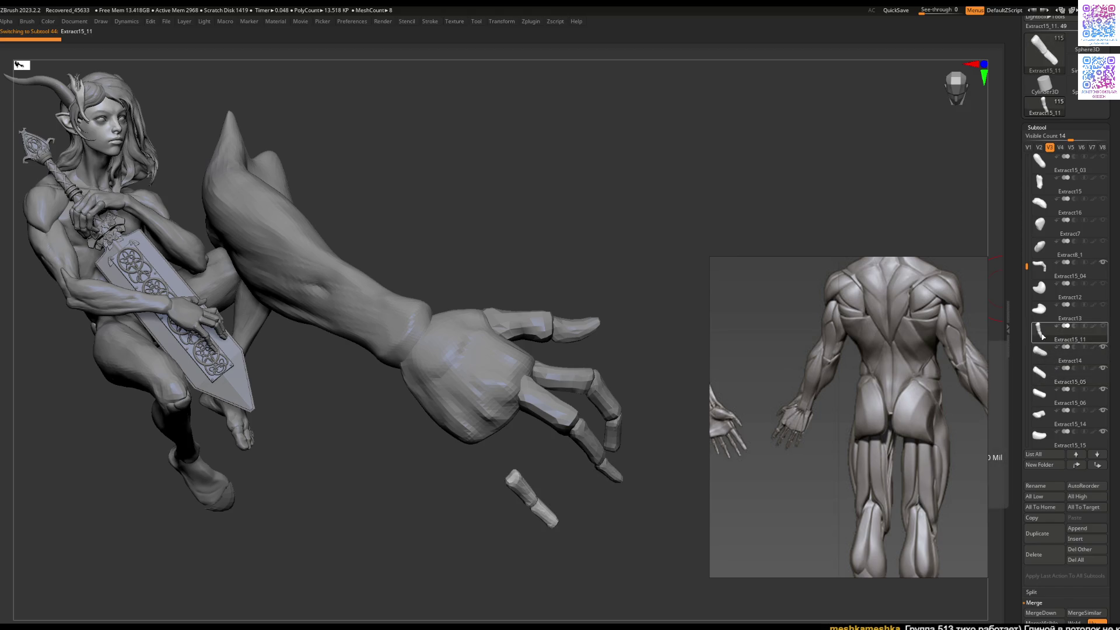
left_click(1040, 308)
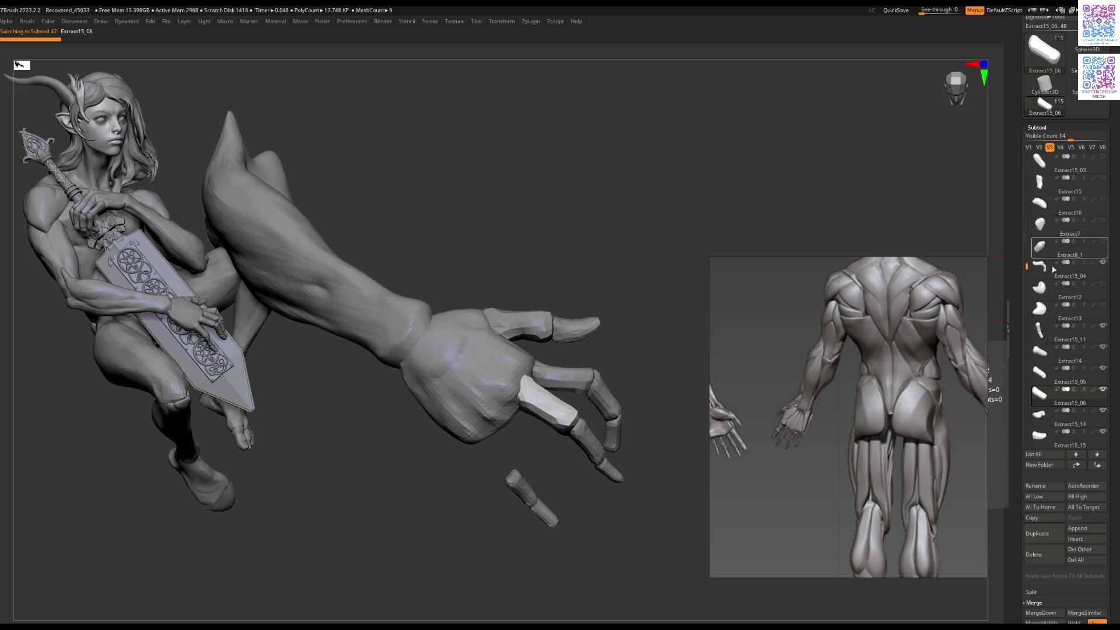
scroll(1035, 409, "down", 5)
left_click(1038, 352)
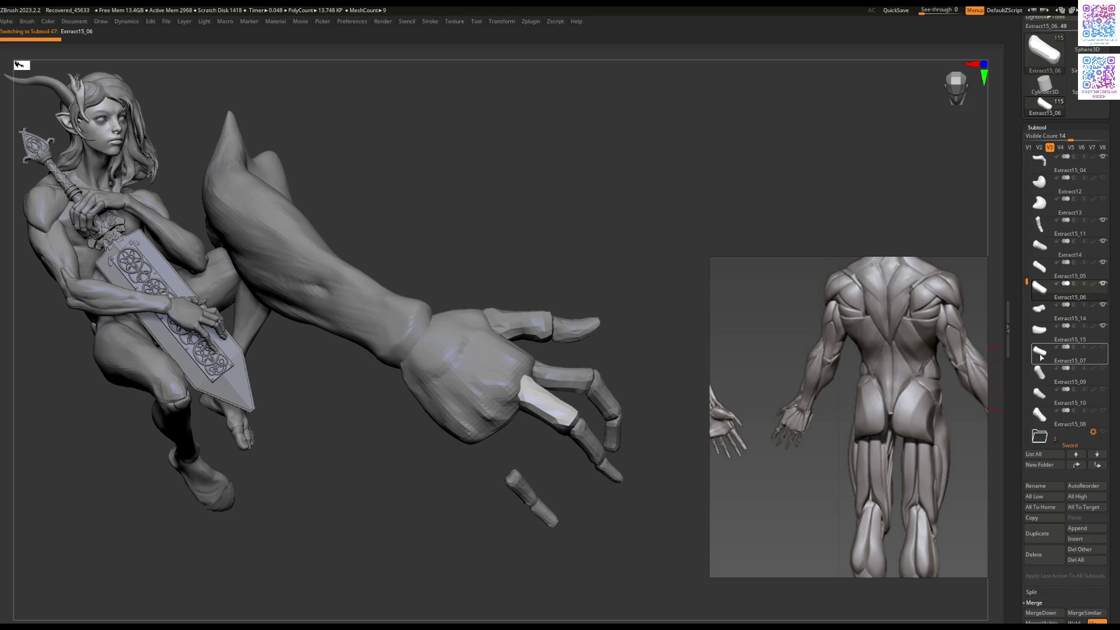
left_click(1039, 372)
left_click(1040, 394)
left_click(1040, 415)
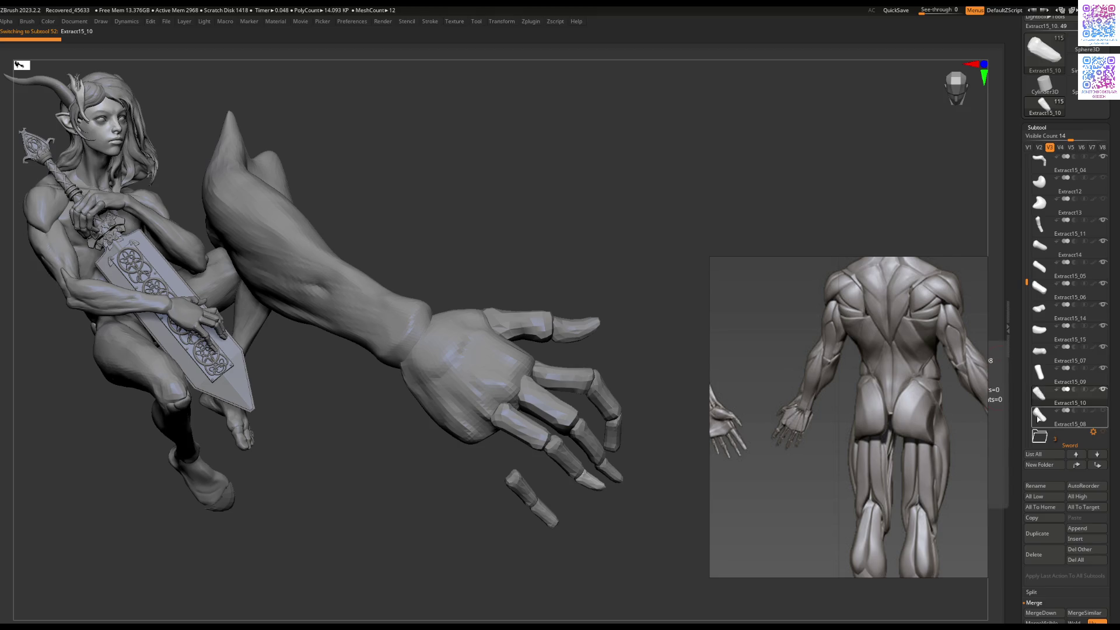
mouse_move(593, 357)
right_mouse_down()
mouse_move(529, 316)
mouse_move(641, 324)
mouse_move(513, 326)
mouse_move(478, 311)
mouse_move(545, 356)
mouse_move(585, 355)
mouse_move(538, 411)
mouse_move(525, 371)
right_mouse_up()
left_click(533, 396, "alt")
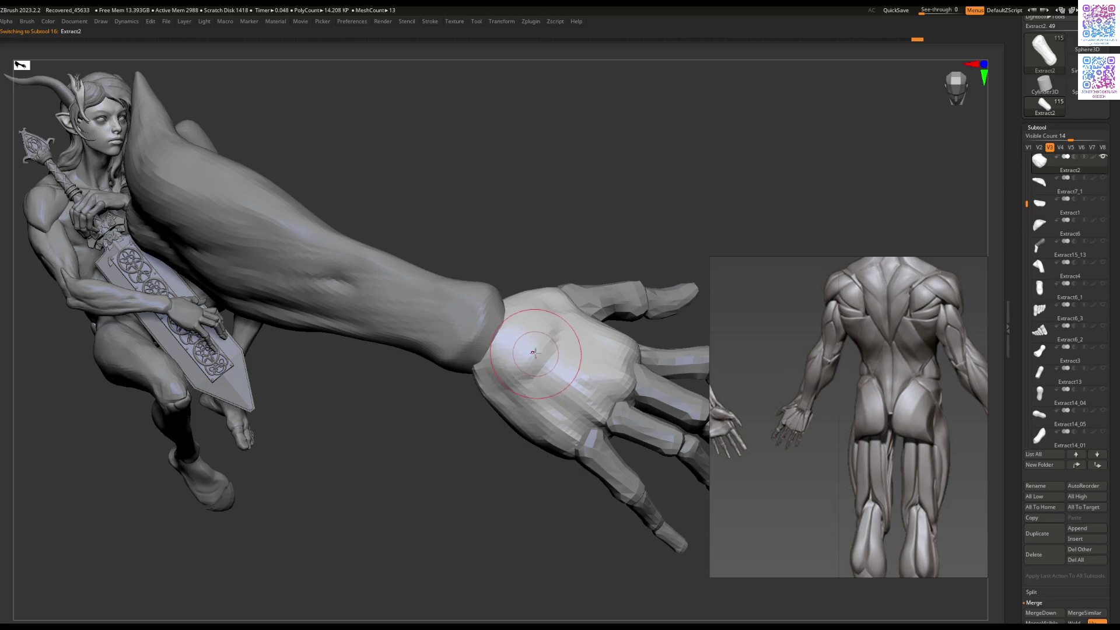
Step: Push up and reshape the Extract1_2 forearm near the wrist, adding a crease
key("space")
mouse_move(509, 349)
right_mouse_down()
mouse_move(505, 376)
mouse_move(467, 350)
mouse_move(513, 373)
right_mouse_up()
left_click(504, 383, "alt")
key("space")
key("space")
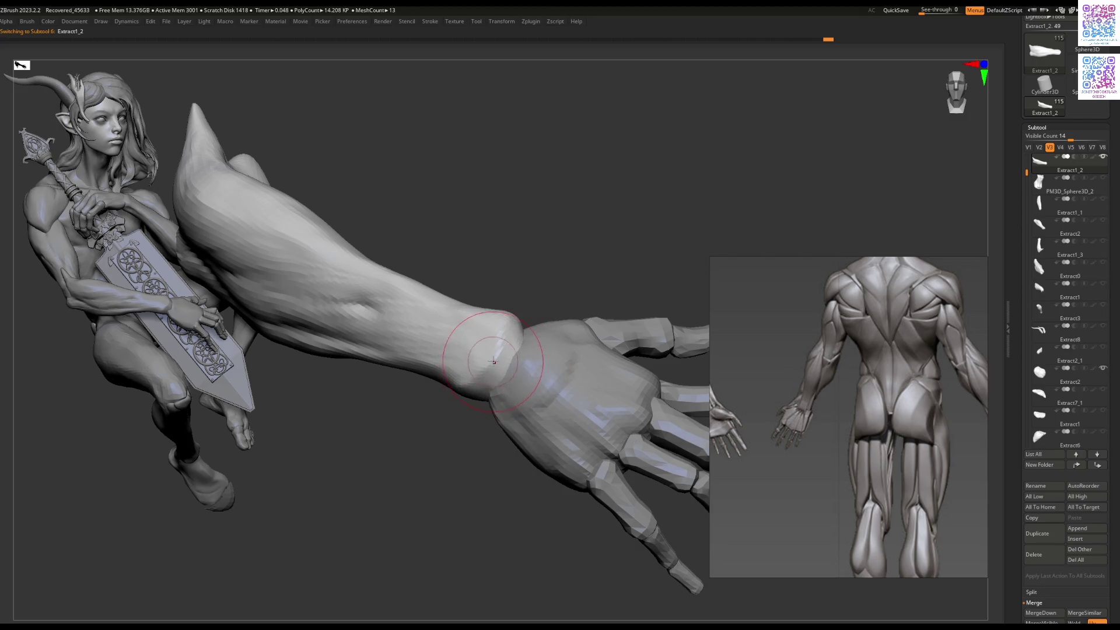
right_click_drag(487, 368, 489, 362)
key("space")
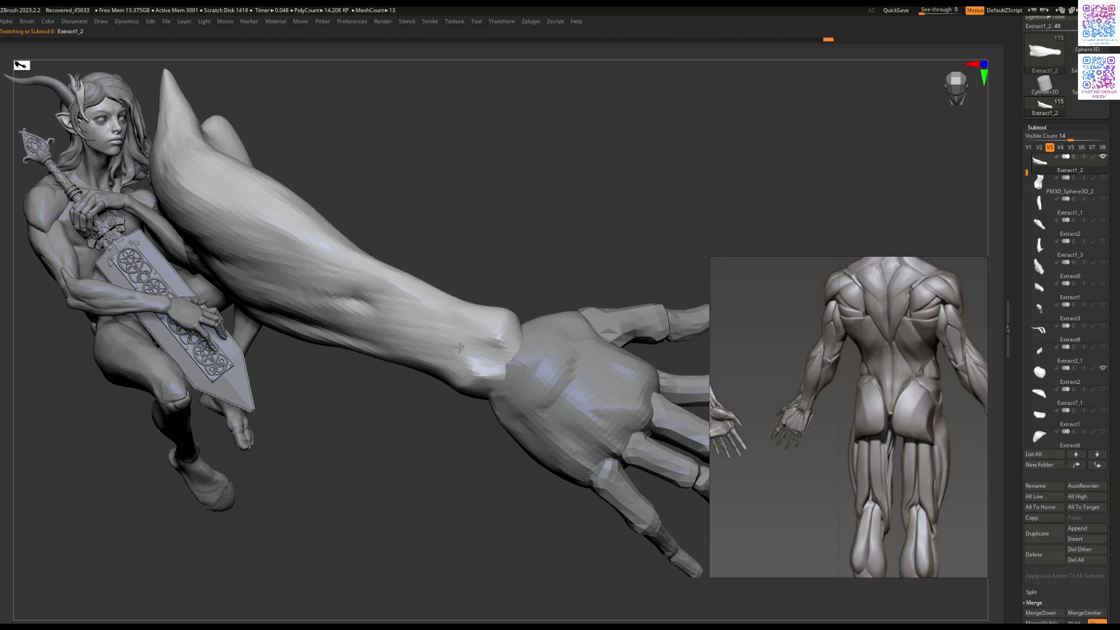
left_click_drag(534, 369, 522, 330)
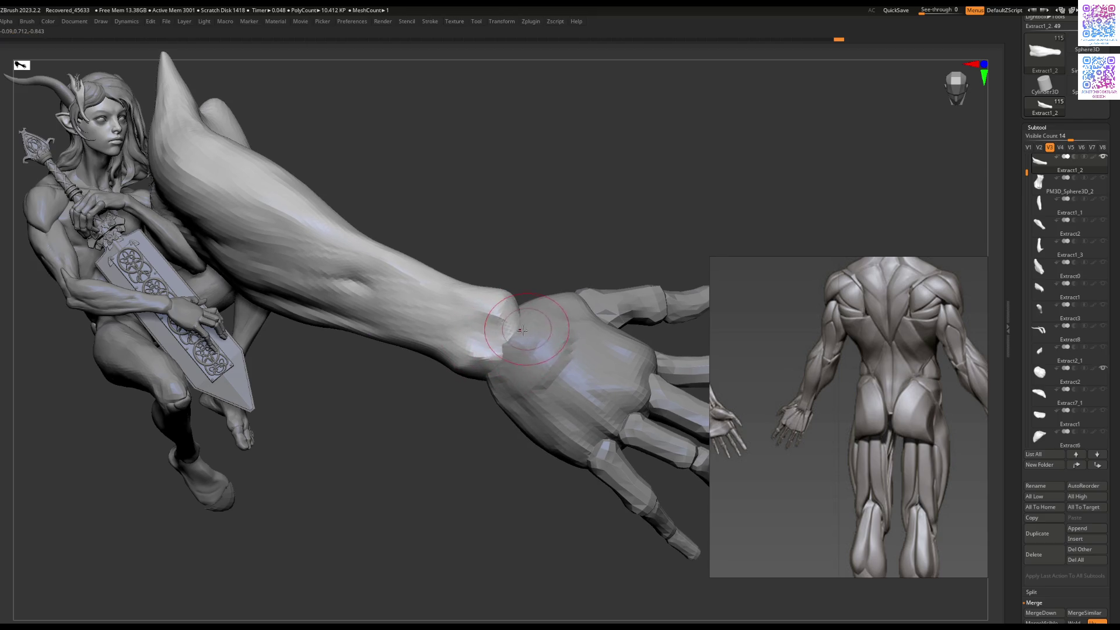
mouse_move(519, 342)
right_mouse_down()
mouse_move(468, 354)
mouse_move(488, 321)
right_mouse_up()
left_click_drag(494, 322, 445, 331)
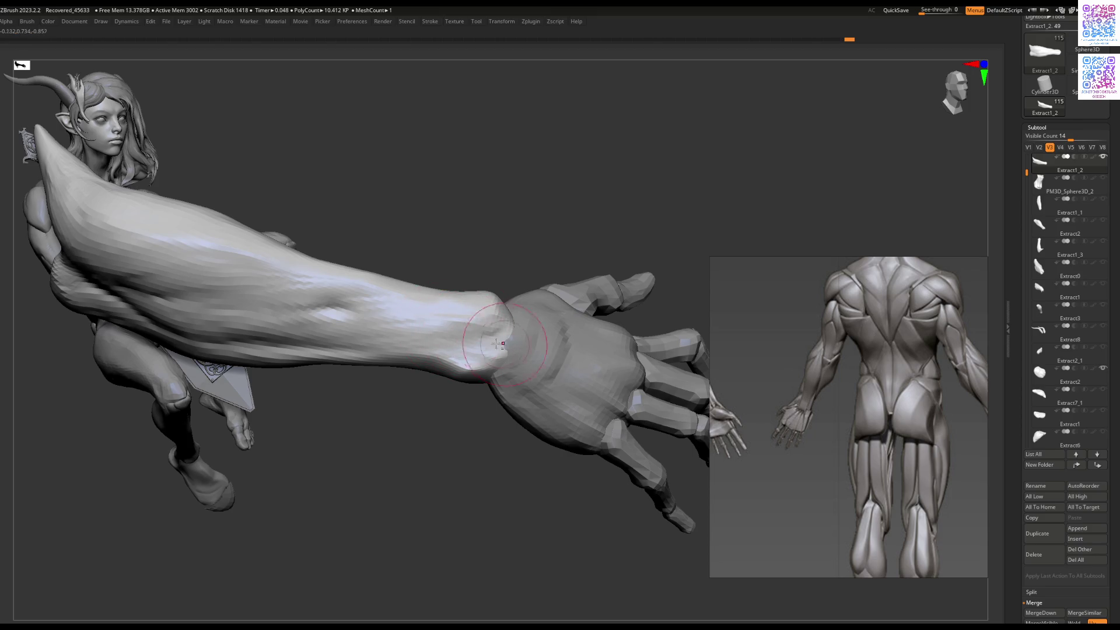
mouse_move(503, 350)
right_mouse_down()
mouse_move(515, 305)
mouse_move(512, 322)
right_mouse_up()
left_click_drag(514, 329, 464, 328)
Step: Select the Extract2 hand piece and blend its surface into the wrist
mouse_move(492, 363)
right_mouse_down()
mouse_move(525, 325)
mouse_move(552, 319)
mouse_move(514, 327)
mouse_move(518, 347)
right_mouse_up()
left_click(525, 325, "alt")
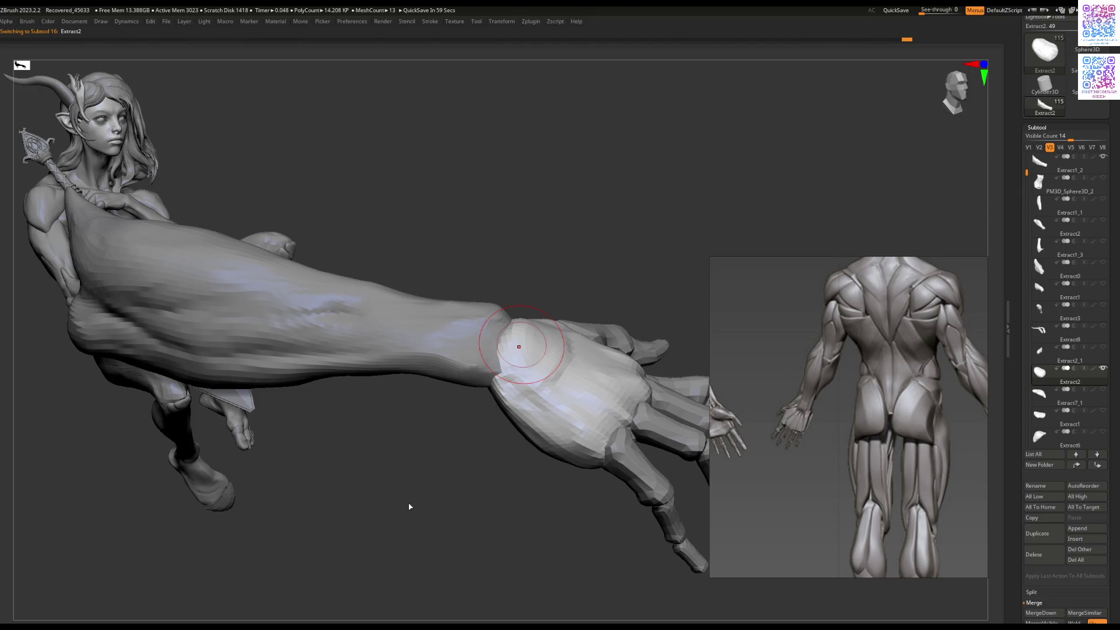
mouse_move(518, 347)
right_mouse_down()
mouse_move(520, 319)
mouse_move(519, 344)
mouse_move(582, 350)
mouse_move(542, 358)
right_mouse_up()
right_click_drag(484, 383, 489, 376)
left_click_drag(489, 377, 487, 380)
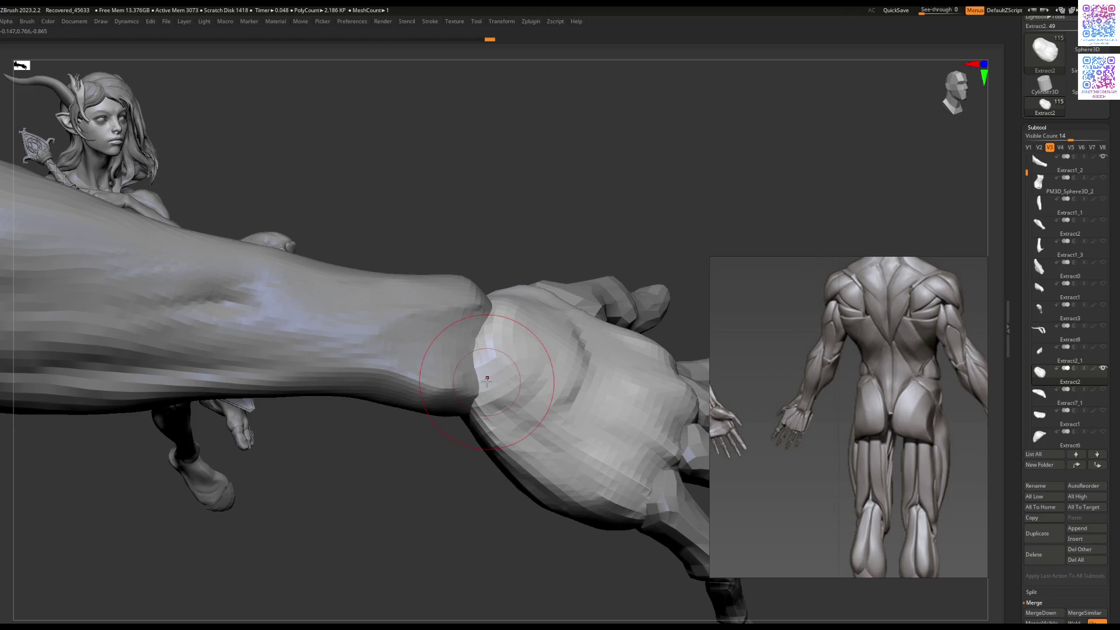